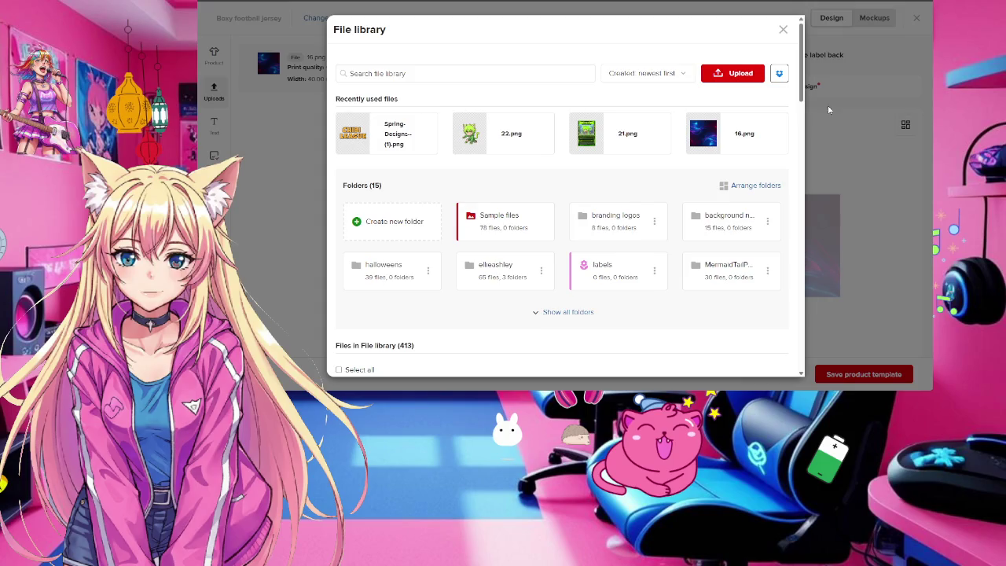
Close Printful's file library without adding a file and switch to the Canva clover design
{"action": "left_click", "coordinate": [783, 32]}
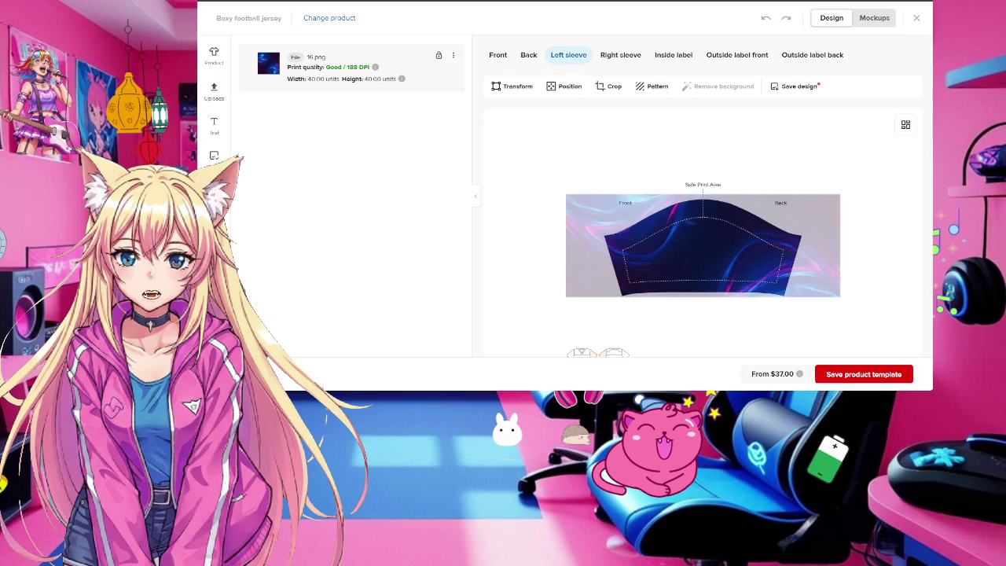
{"action": "key", "text": "alt+Tab"}
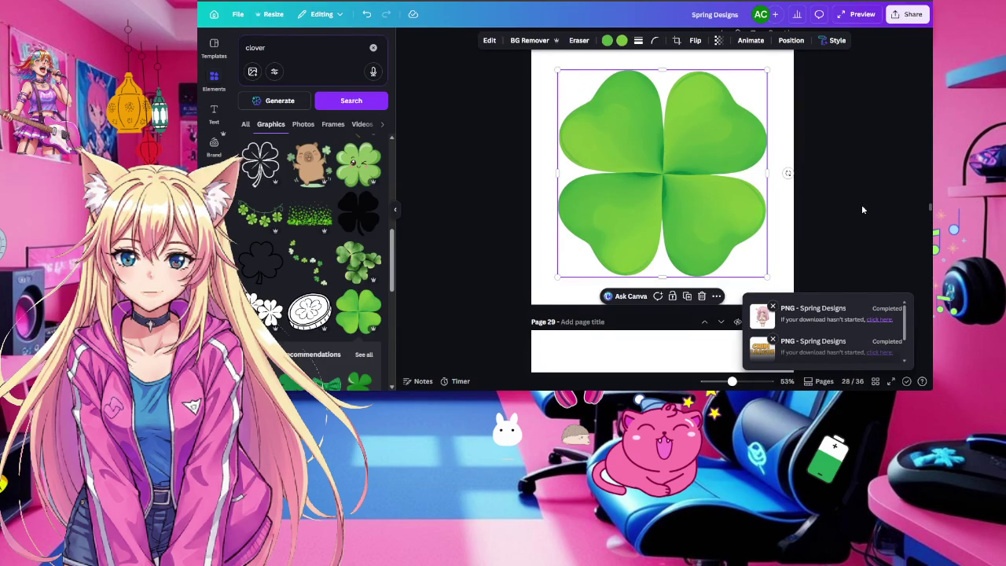
Download Canva Page 28's green clover as a PNG with transparent background
{"action": "scroll", "coordinate": [862, 216], "scroll_direction": "down", "scroll_amount": 3}
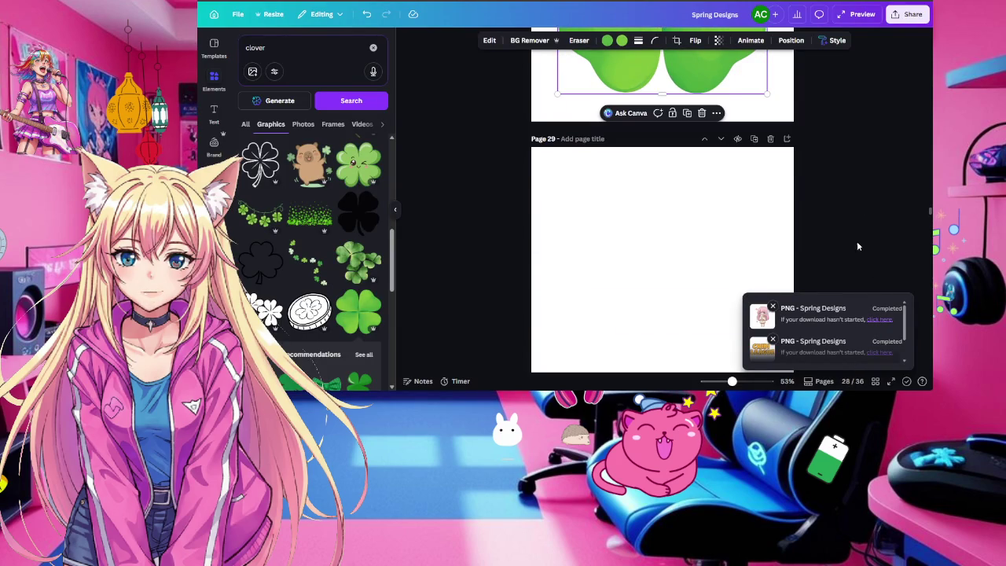
{"action": "scroll", "coordinate": [857, 246], "scroll_direction": "up", "scroll_amount": 2}
{"action": "scroll", "coordinate": [877, 231], "scroll_direction": "up", "scroll_amount": 2}
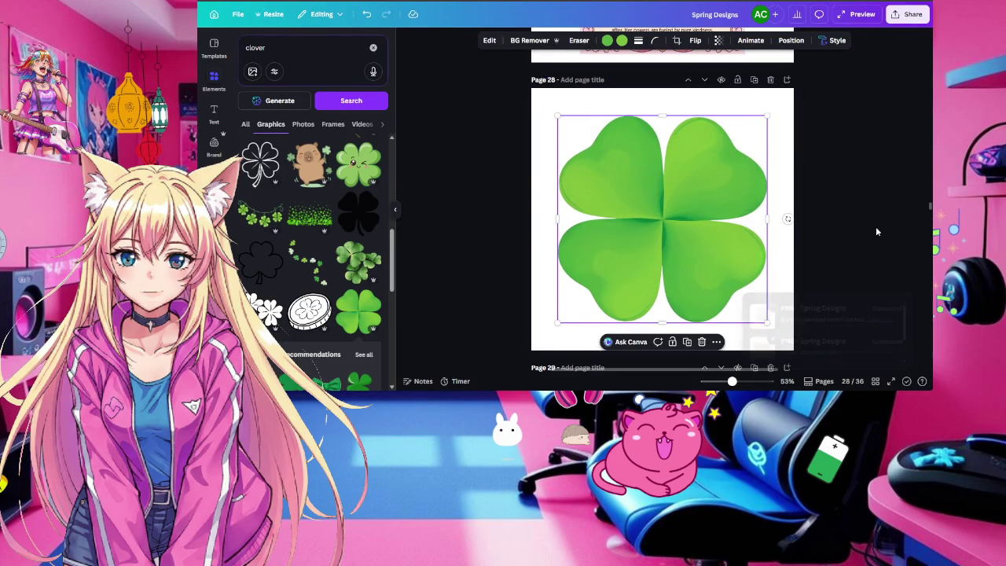
{"action": "left_click", "coordinate": [877, 231]}
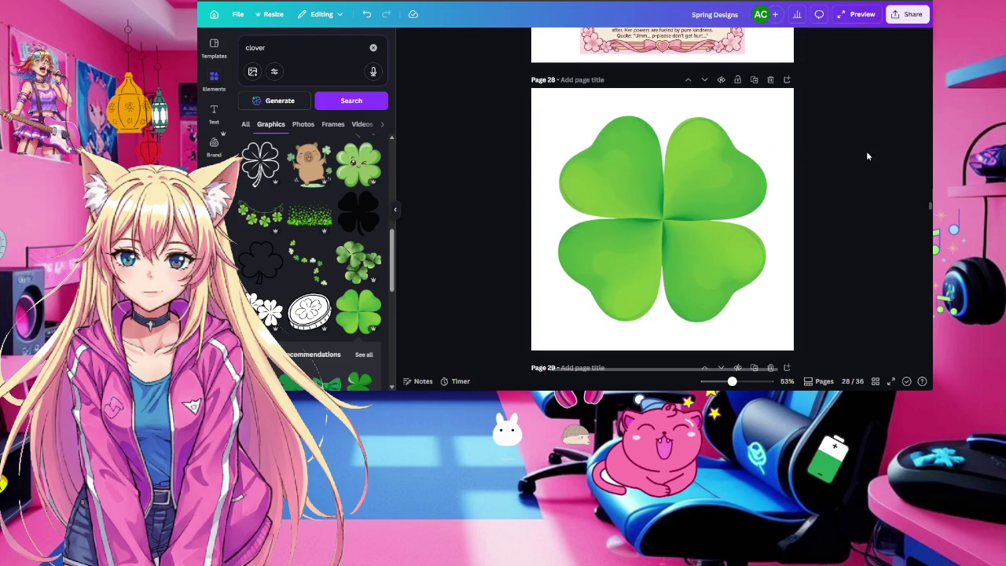
{"action": "left_click", "coordinate": [908, 16]}
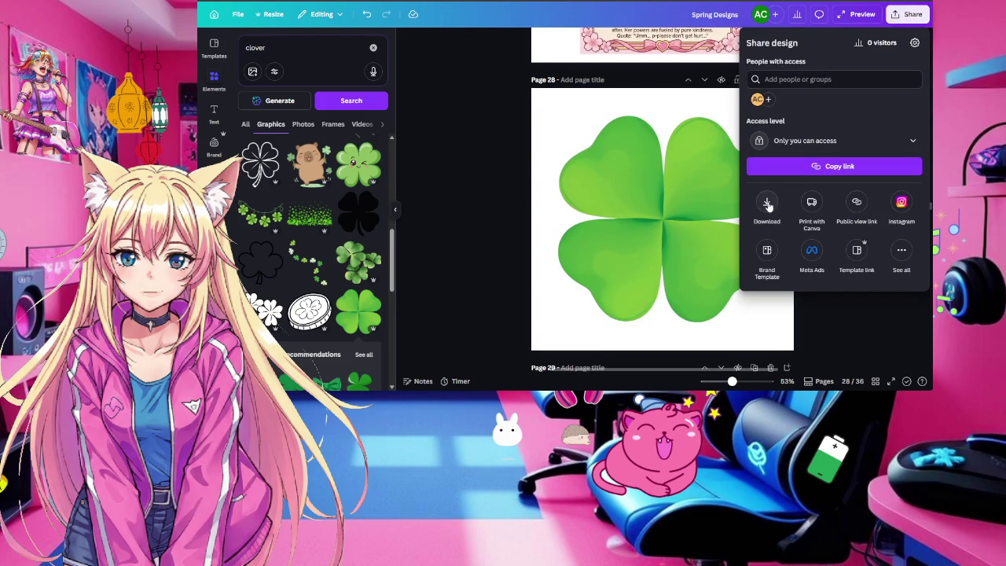
{"action": "left_click", "coordinate": [767, 202]}
{"action": "left_click", "coordinate": [785, 193]}
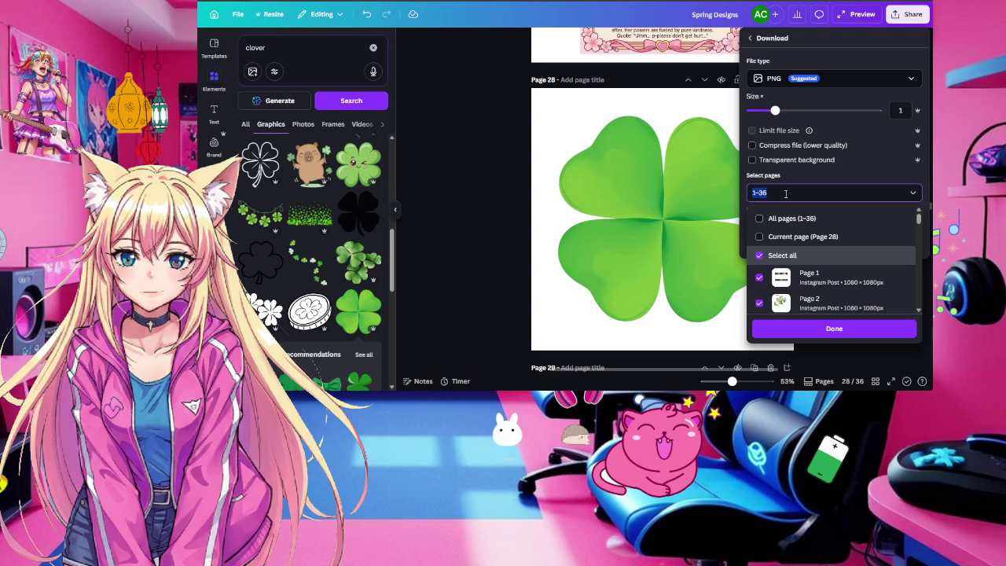
{"action": "type", "text": "28"}
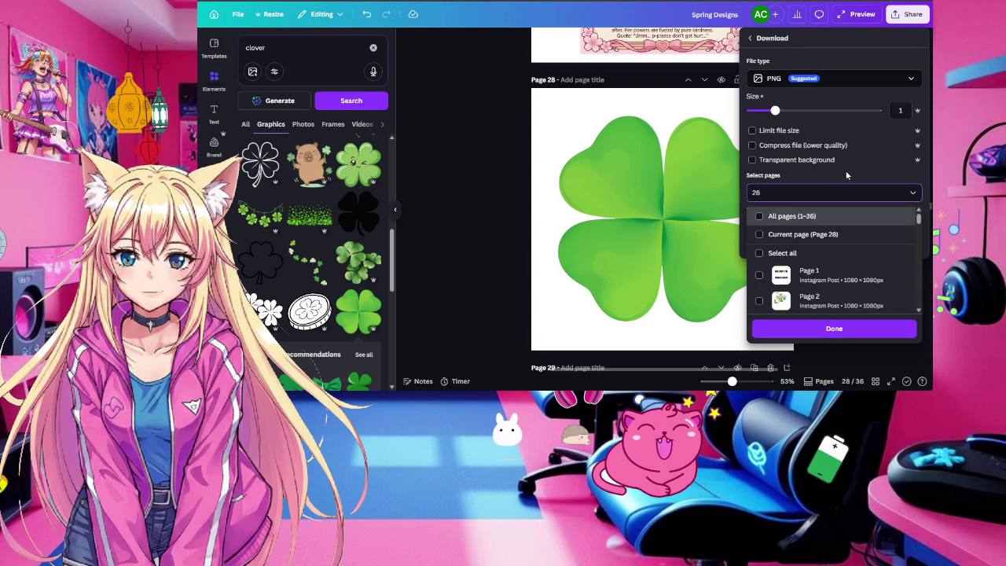
{"action": "left_click", "coordinate": [754, 161]}
{"action": "left_click", "coordinate": [834, 242]}
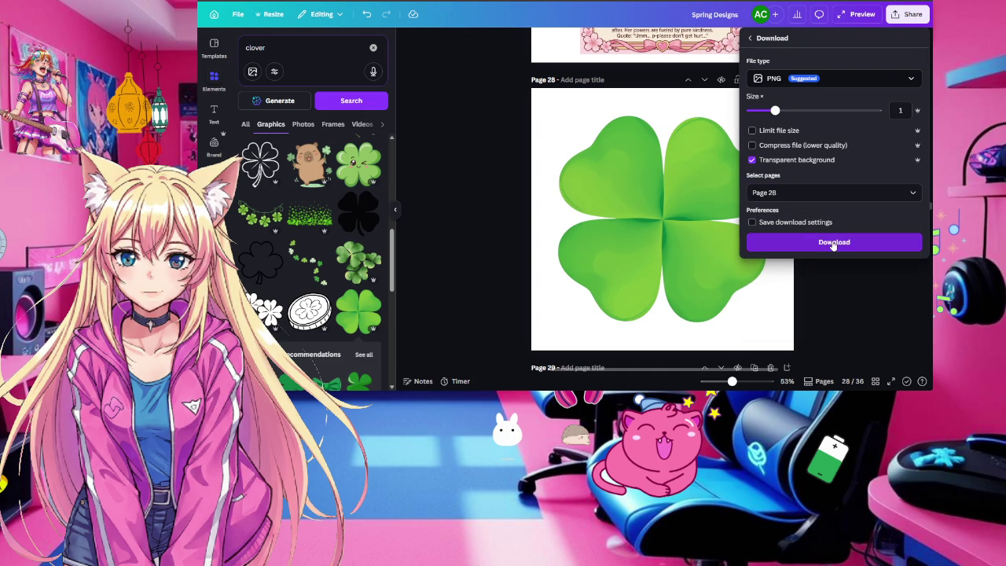
{"action": "scroll", "coordinate": [636, 232], "scroll_direction": "down", "scroll_amount": 1}
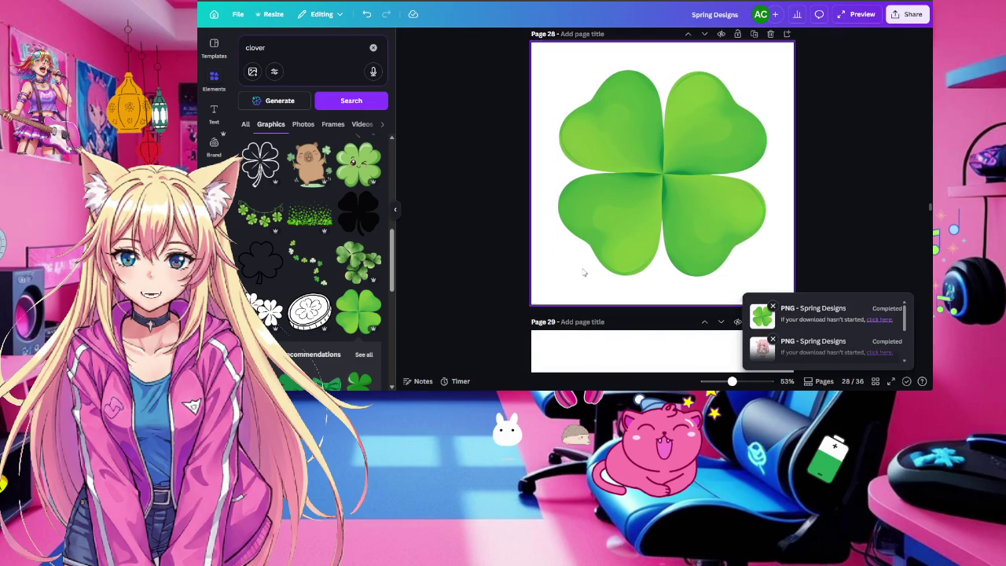
{"action": "scroll", "coordinate": [603, 248], "scroll_direction": "up", "scroll_amount": 1}
{"action": "scroll", "coordinate": [603, 247], "scroll_direction": "up", "scroll_amount": 1}
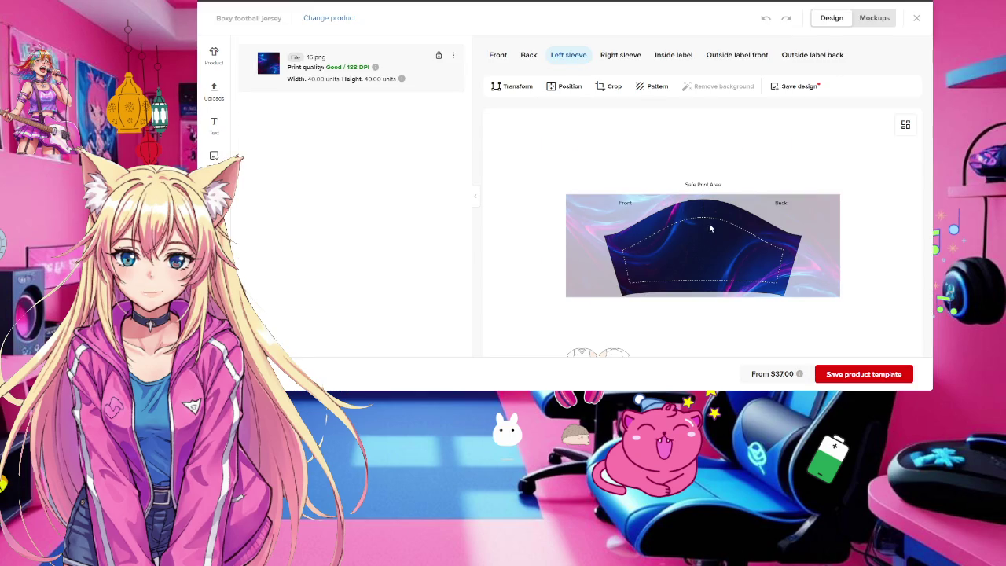
Apply the new Spring-Designs clover PNG from the File library to the jersey's left sleeve
{"action": "left_click", "coordinate": [214, 90]}
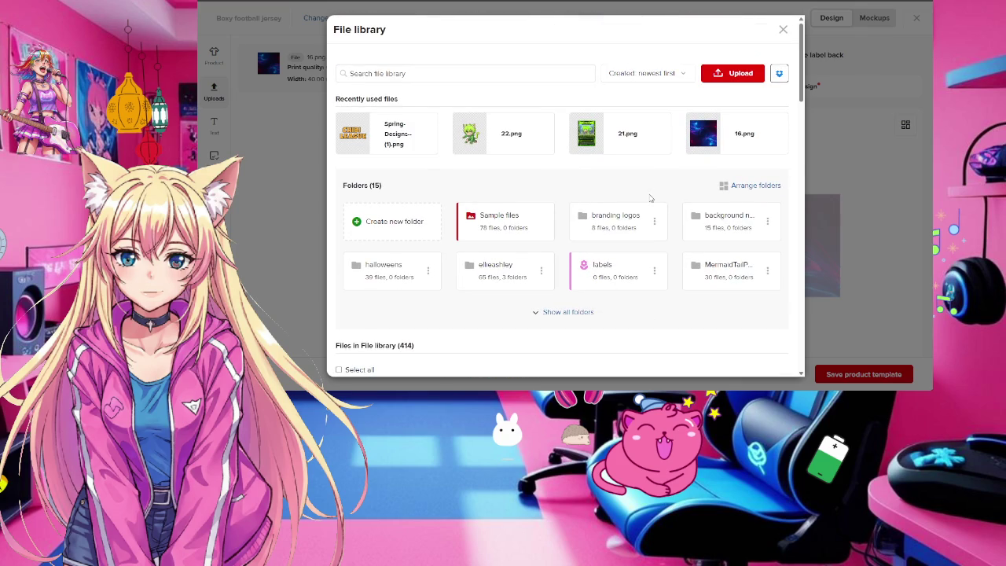
{"action": "left_click", "coordinate": [375, 133]}
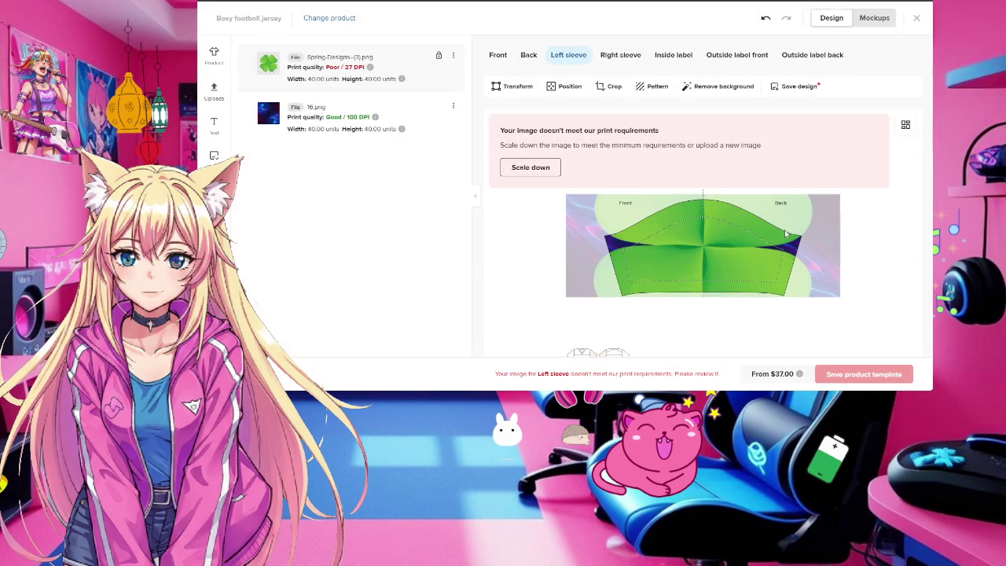
Scale the sleeve clover down to about 4.7 units for Good quality and centre it horizontally
{"action": "left_click_drag", "start_coordinate": [672, 248], "coordinate": [652, 278]}
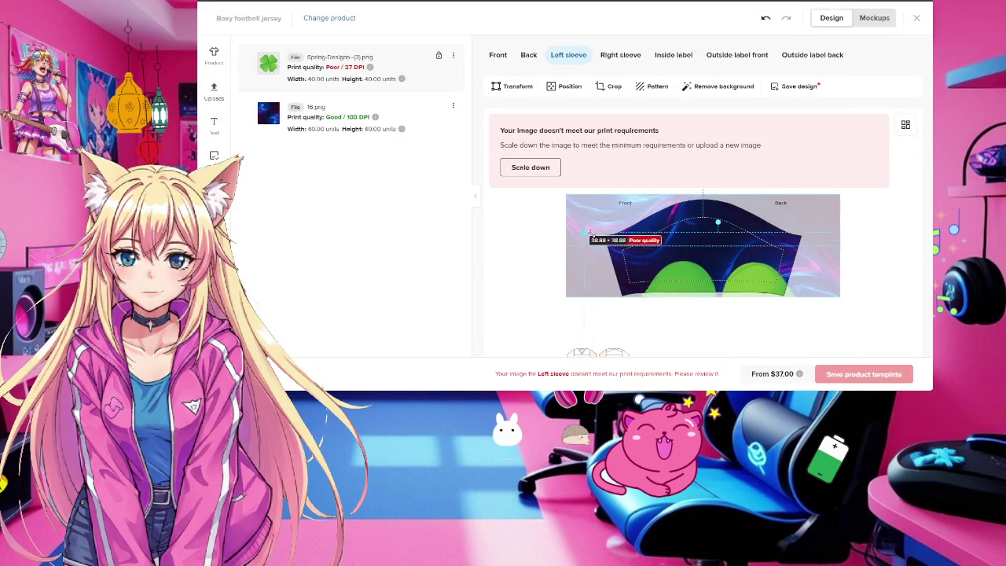
{"action": "mouse_move", "coordinate": [582, 231]}
{"action": "left_mouse_down"}
{"action": "mouse_move", "coordinate": [688, 271]}
{"action": "mouse_move", "coordinate": [677, 234]}
{"action": "left_mouse_up"}
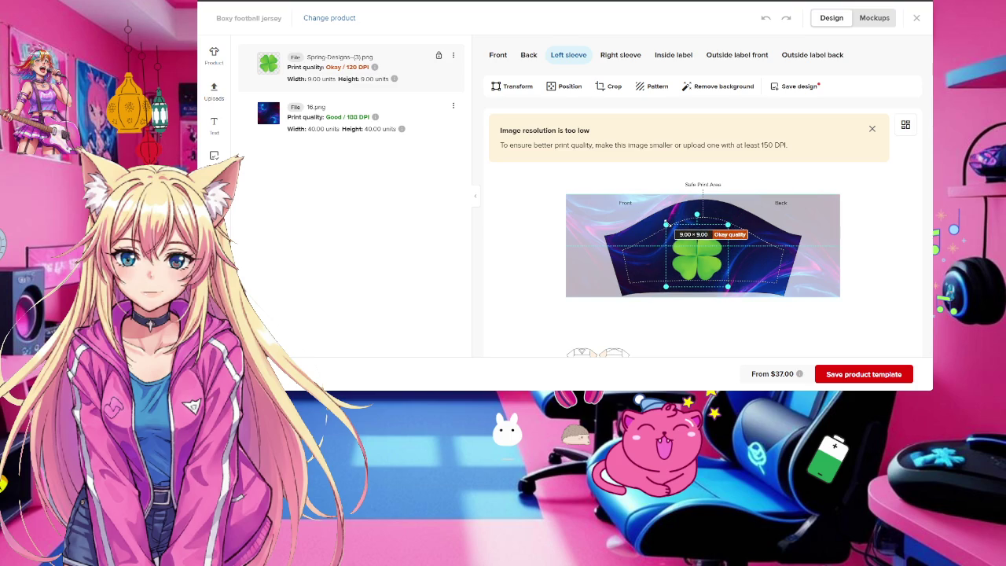
{"action": "left_click_drag", "start_coordinate": [711, 267], "coordinate": [706, 252]}
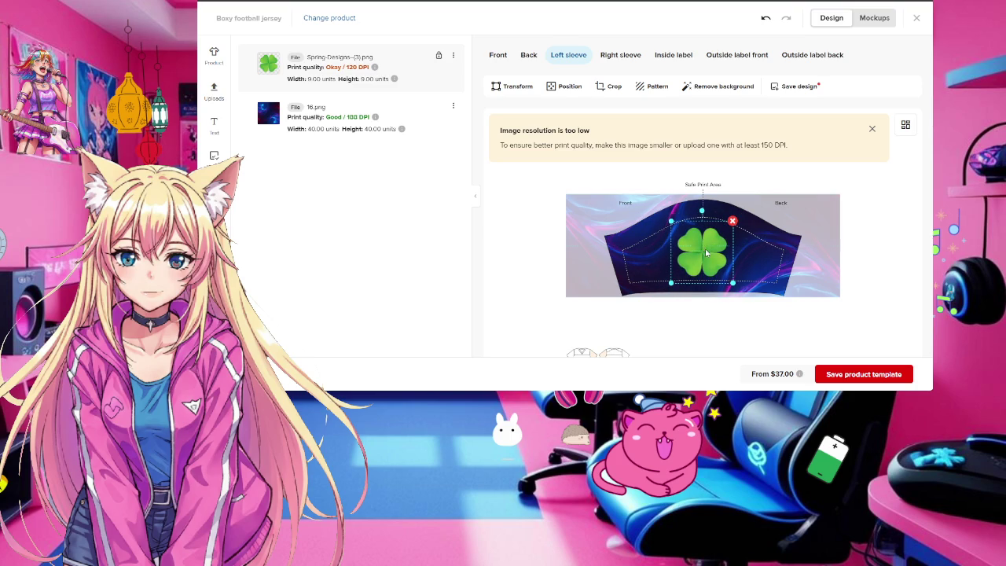
{"action": "left_click_drag", "start_coordinate": [668, 220], "coordinate": [683, 234]}
{"action": "left_click", "coordinate": [564, 86]}
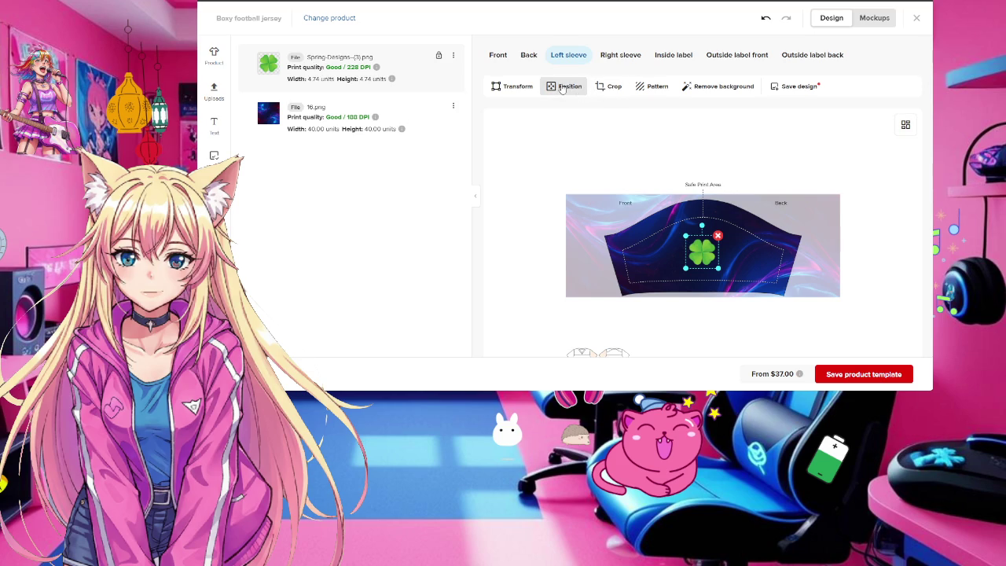
{"action": "left_click", "coordinate": [271, 88]}
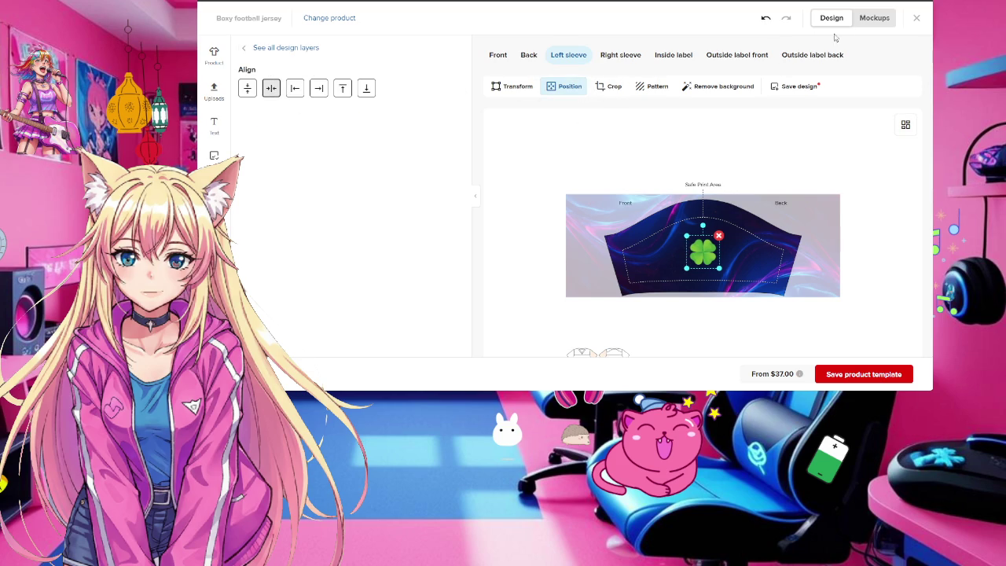
{"action": "left_click", "coordinate": [872, 19]}
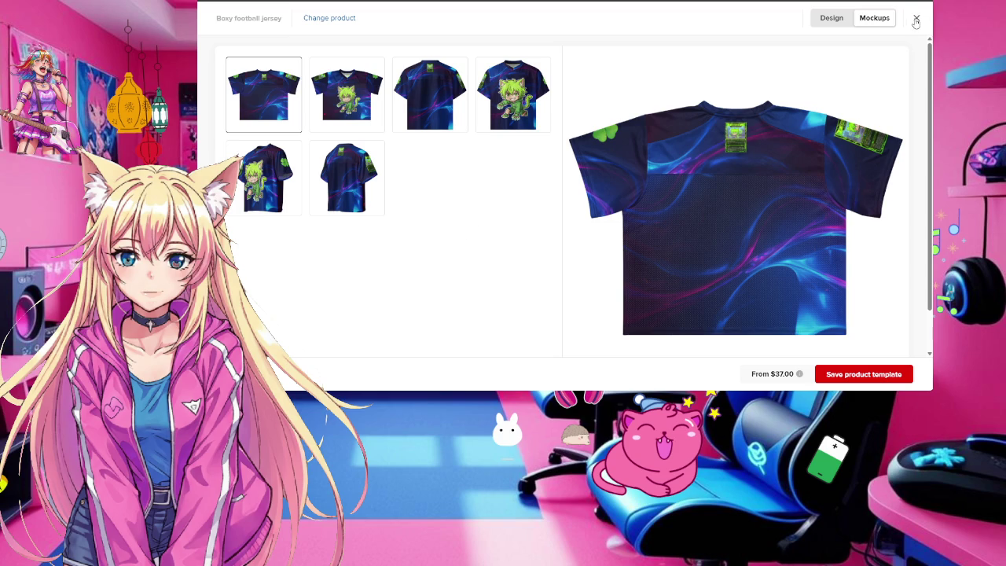
Close the jersey editor to return to the Product templates list
{"action": "left_click", "coordinate": [916, 18]}
{"action": "mouse_move", "coordinate": [554, 201]}
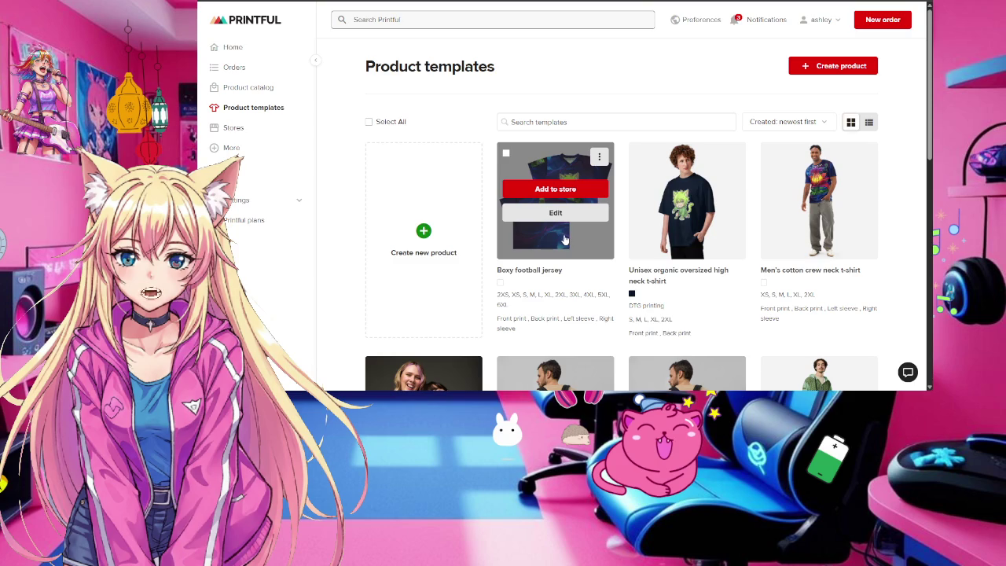
Reopen the Boxy football jersey template for editing and show the back design
{"action": "left_click", "coordinate": [570, 214]}
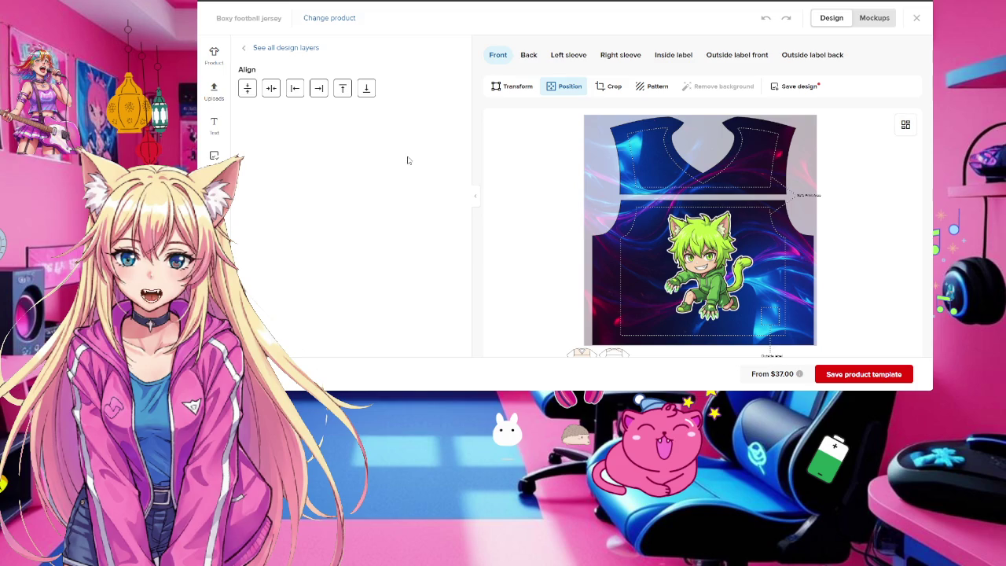
{"action": "left_click", "coordinate": [528, 56]}
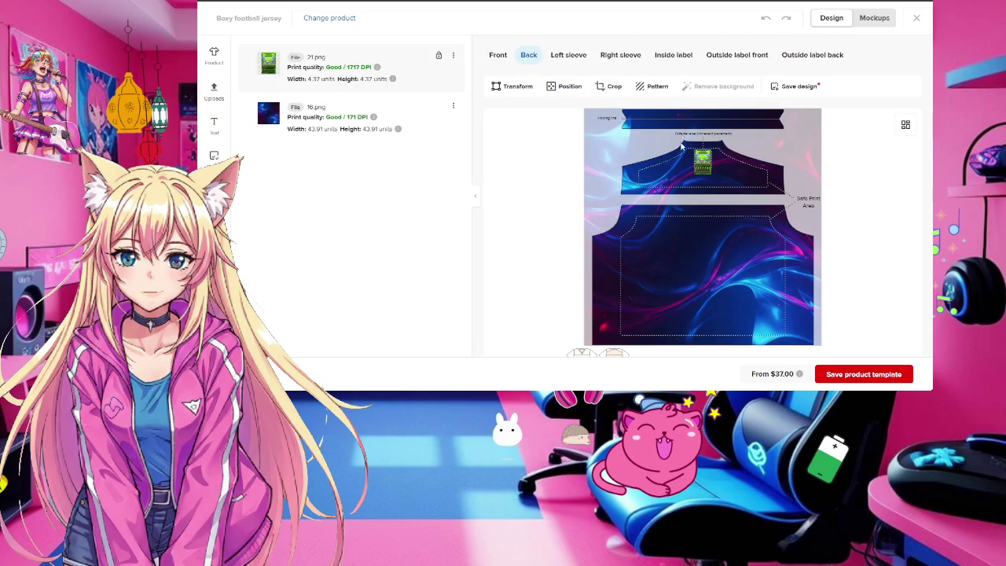
Replace the small 21.png logo on the jersey back with the CHIBI LEAGUE design
{"action": "key", "text": "Delete"}
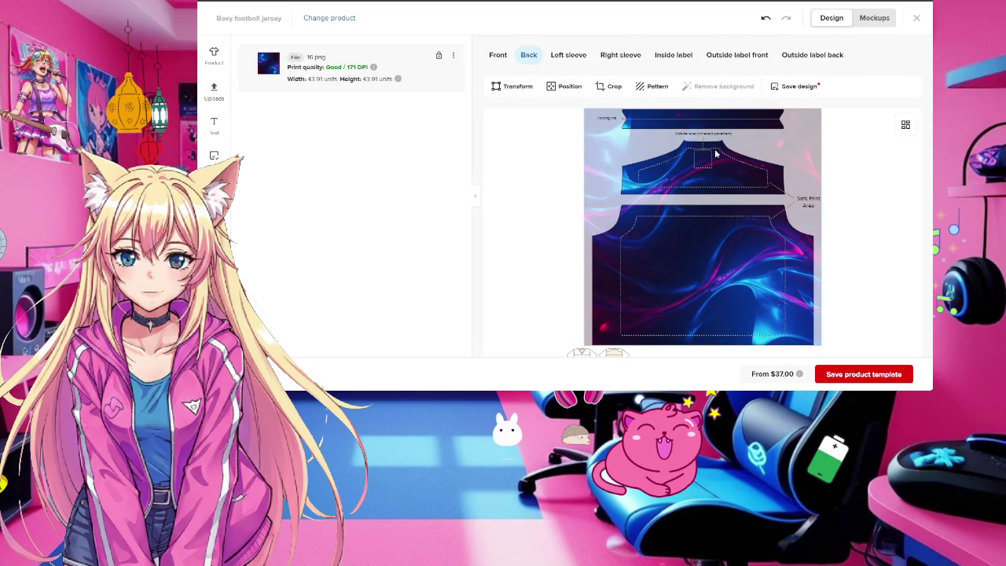
{"action": "left_click", "coordinate": [214, 90]}
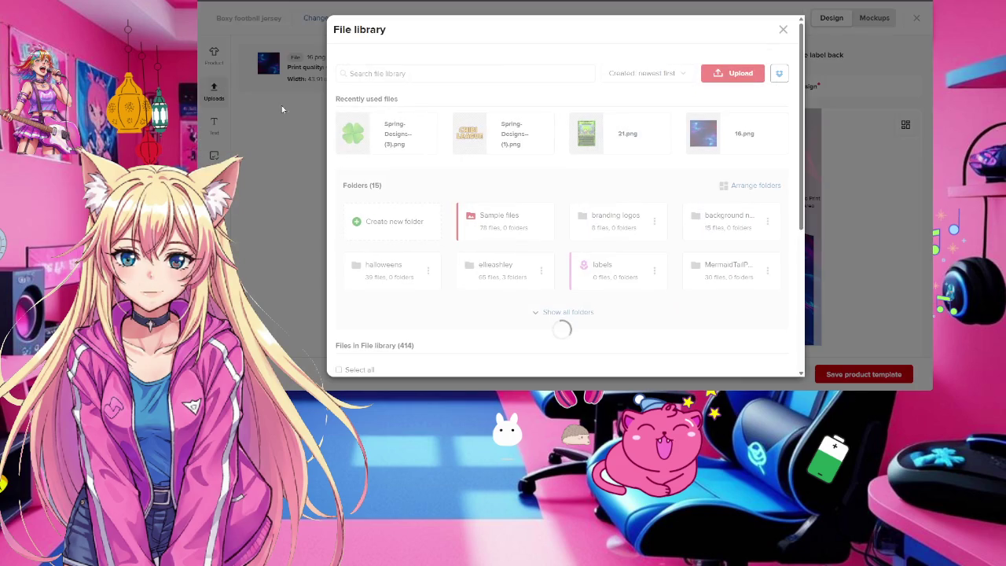
{"action": "left_click", "coordinate": [492, 133]}
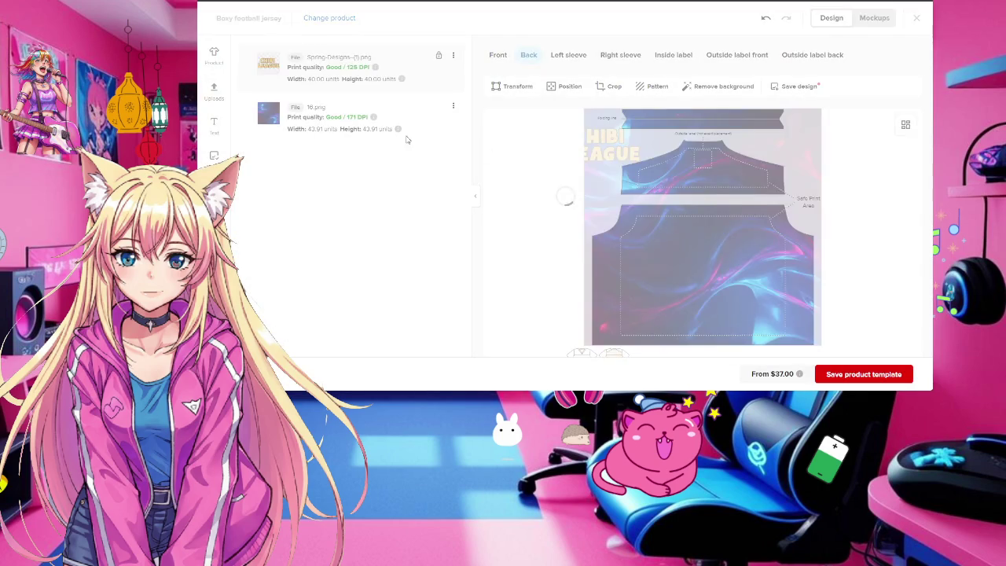
Shrink the CHIBI LEAGUE logo to 4.99 units below the collar and centre it horizontally
{"action": "left_click_drag", "start_coordinate": [639, 222], "coordinate": [692, 248]}
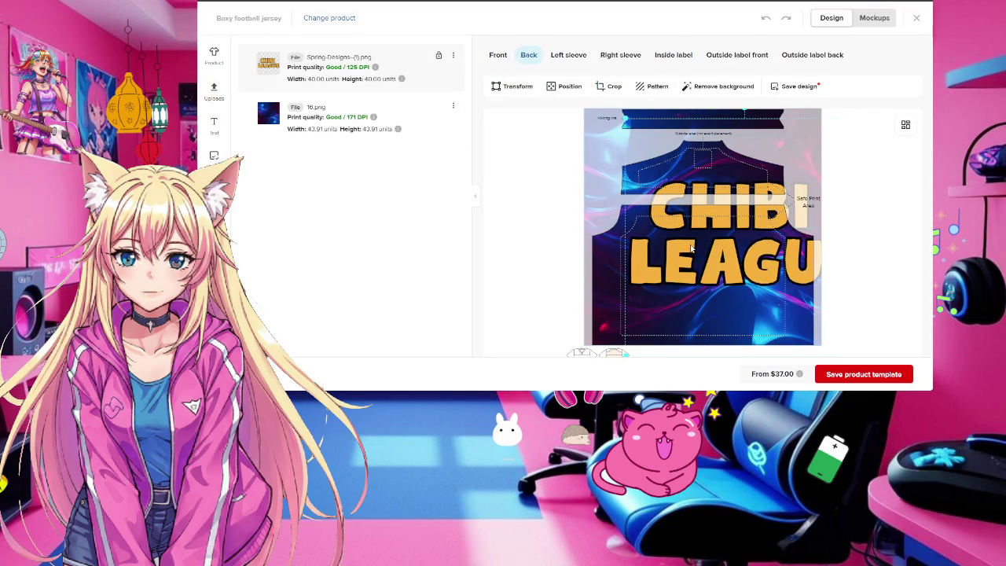
{"action": "mouse_move", "coordinate": [626, 118]}
{"action": "left_mouse_down"}
{"action": "mouse_move", "coordinate": [719, 213]}
{"action": "mouse_move", "coordinate": [691, 173]}
{"action": "mouse_move", "coordinate": [703, 153]}
{"action": "mouse_move", "coordinate": [719, 173]}
{"action": "left_mouse_up"}
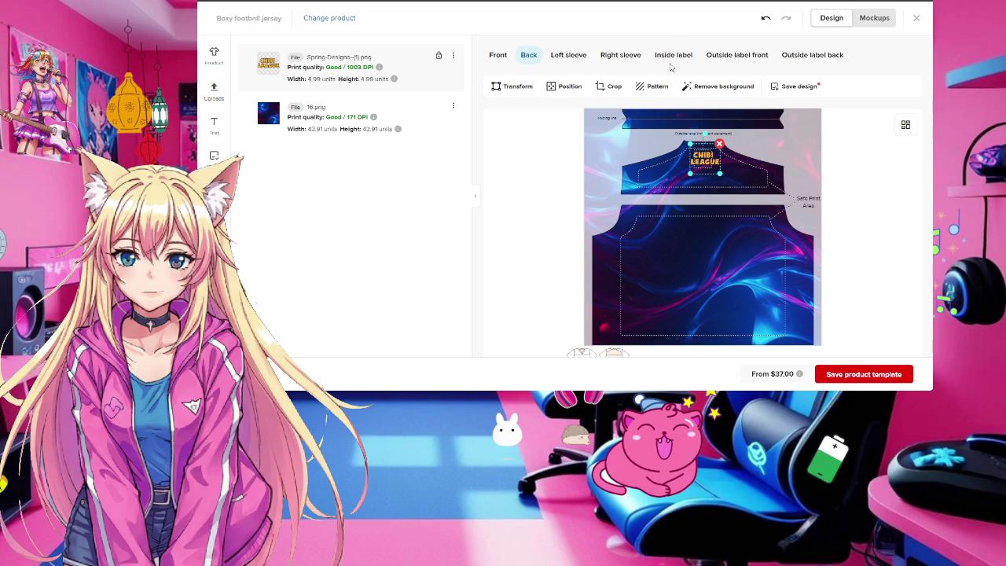
{"action": "left_click", "coordinate": [564, 85]}
{"action": "left_click", "coordinate": [270, 88]}
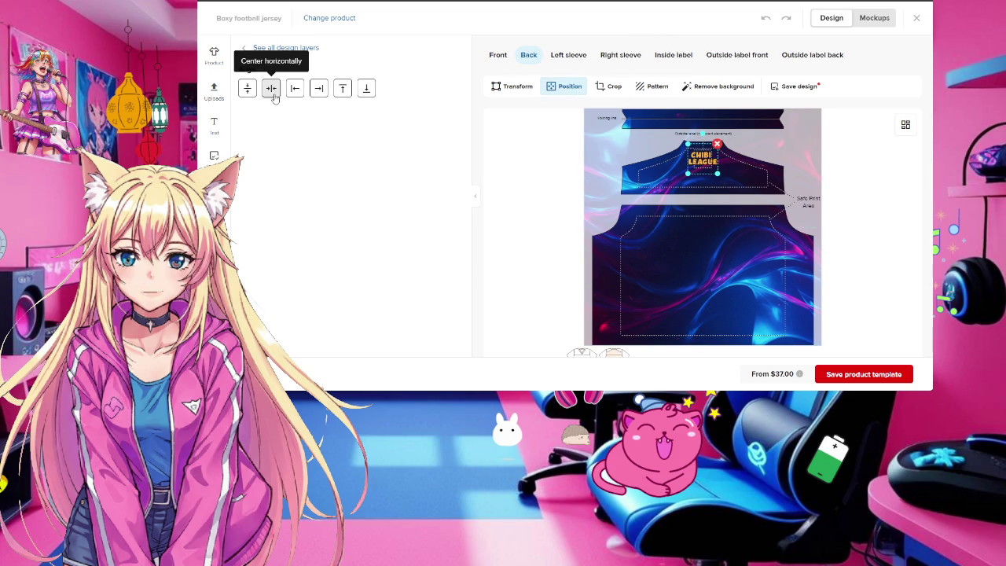
{"action": "left_click", "coordinate": [562, 56]}
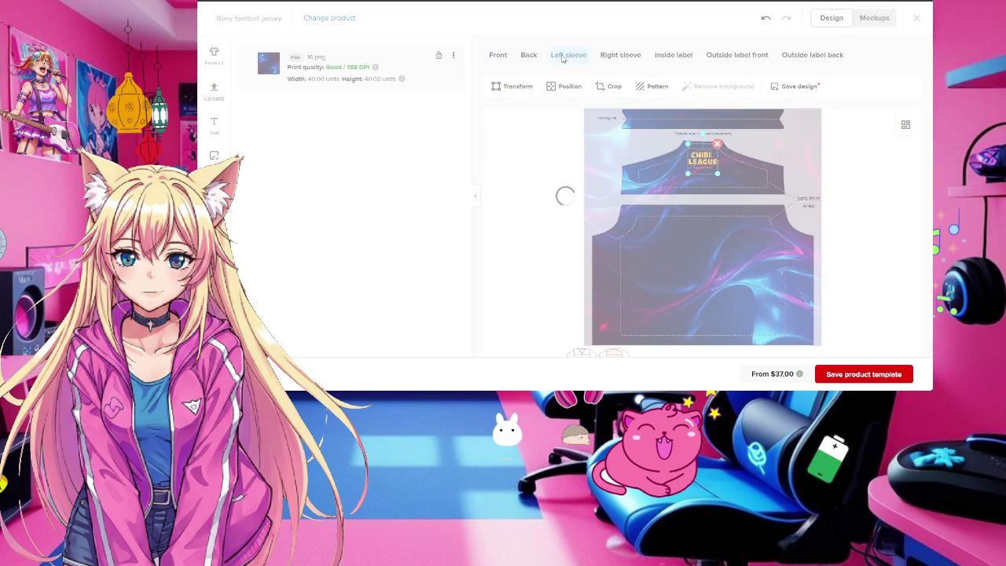
Place Spring-Designs-(3).png from the File library on the left sleeve
{"action": "left_click", "coordinate": [620, 57]}
{"action": "left_click", "coordinate": [566, 56]}
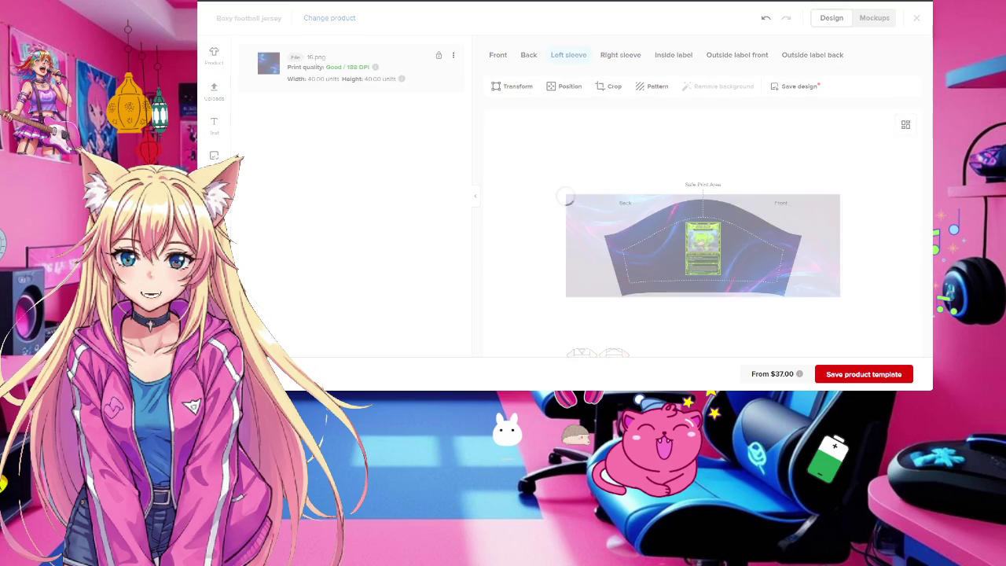
{"action": "left_click", "coordinate": [214, 91]}
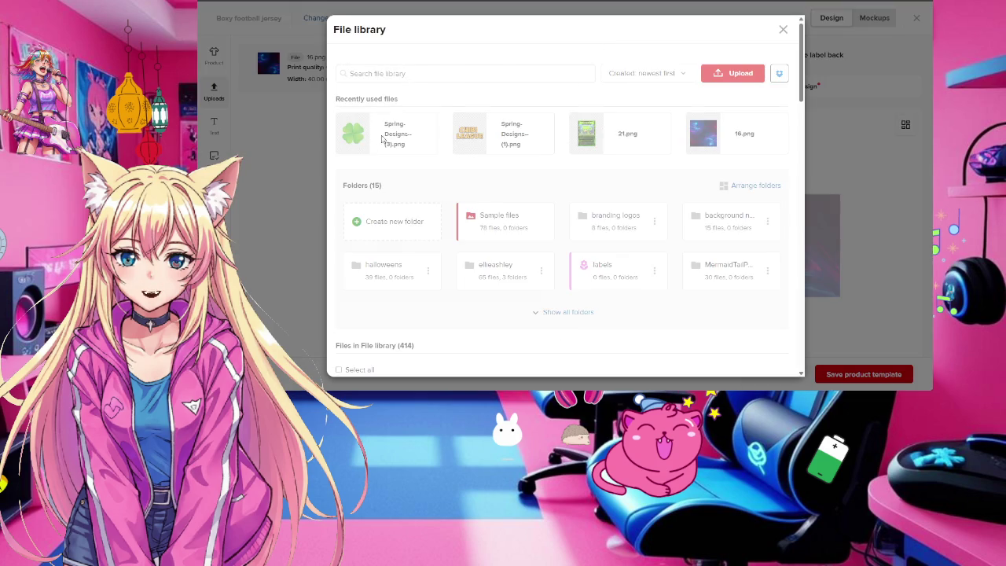
{"action": "left_click", "coordinate": [375, 134]}
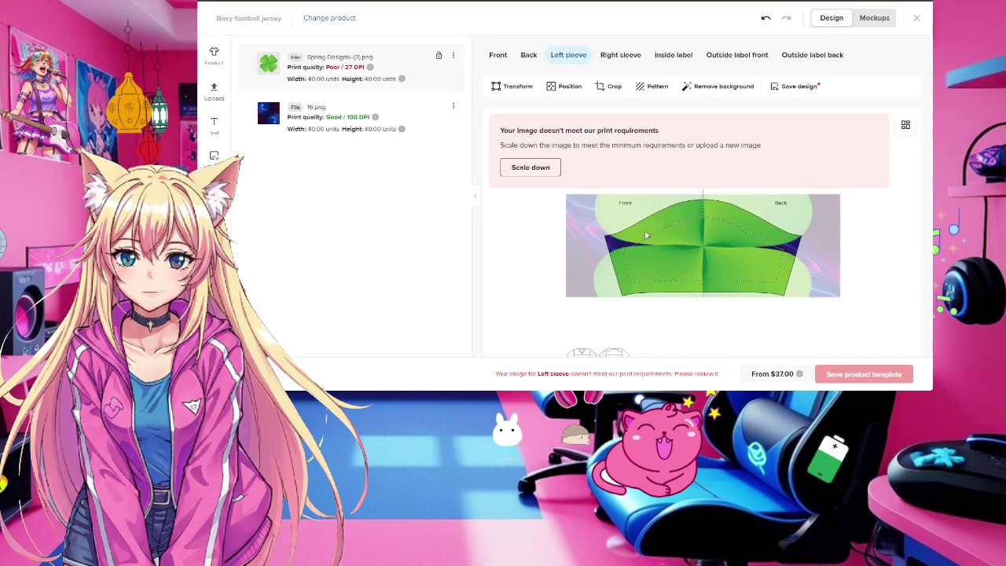
Resize the sleeve clover to 7.24 units at Good quality (149 DPI), centred horizontally
{"action": "mouse_move", "coordinate": [644, 236]}
{"action": "left_mouse_down"}
{"action": "mouse_move", "coordinate": [690, 244]}
{"action": "mouse_move", "coordinate": [700, 265]}
{"action": "mouse_move", "coordinate": [641, 217]}
{"action": "left_mouse_up"}
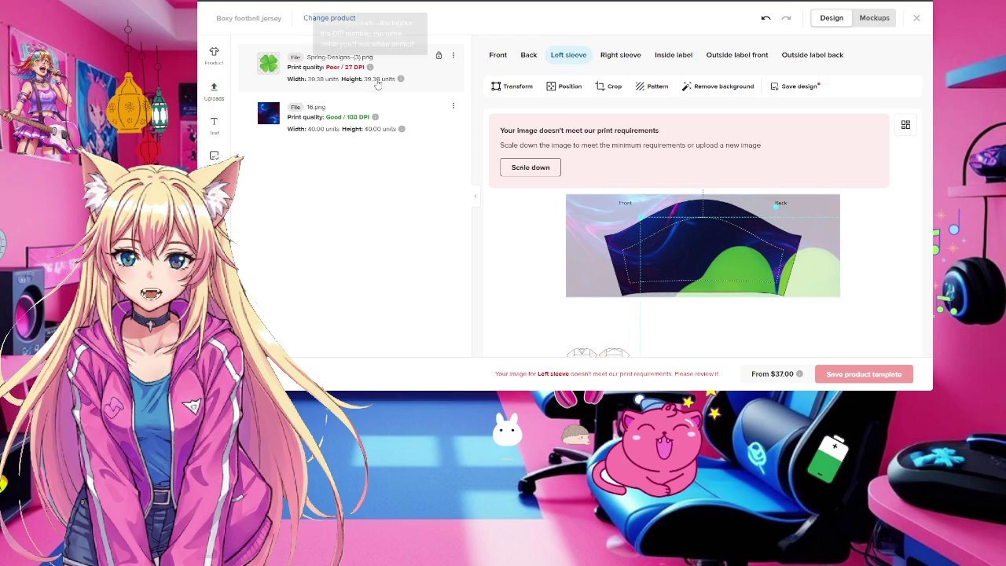
{"action": "mouse_move", "coordinate": [353, 118]}
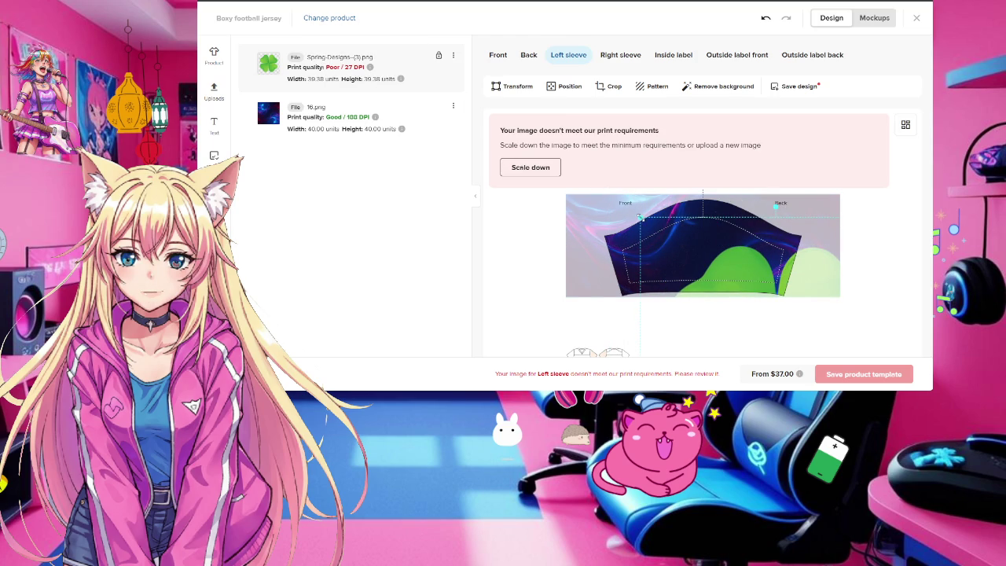
{"action": "mouse_move", "coordinate": [641, 217]}
{"action": "left_mouse_down"}
{"action": "mouse_move", "coordinate": [723, 274]}
{"action": "mouse_move", "coordinate": [707, 183]}
{"action": "left_mouse_up"}
{"action": "left_click_drag", "start_coordinate": [608, 178], "coordinate": [662, 219]}
{"action": "left_click_drag", "start_coordinate": [697, 248], "coordinate": [705, 248]}
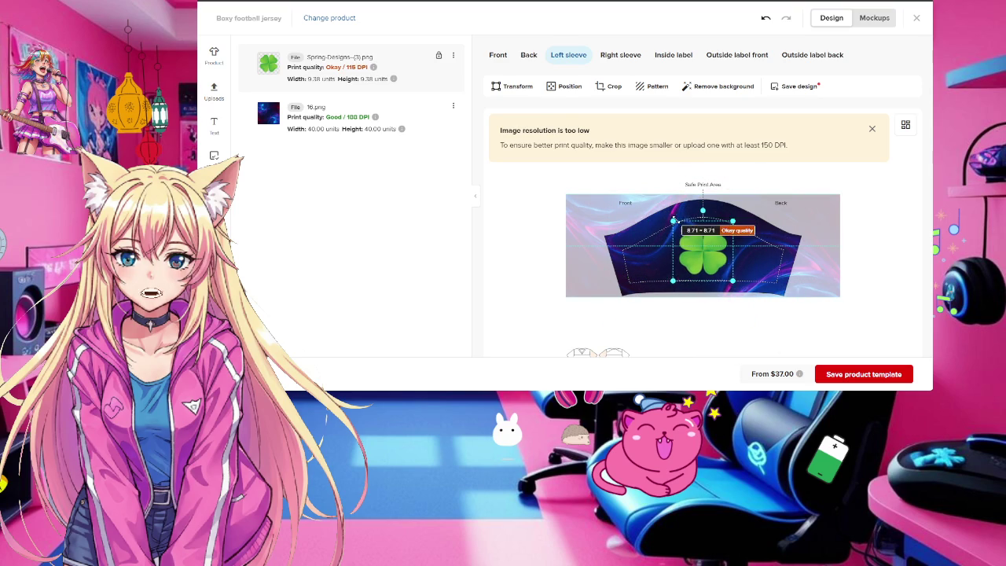
{"action": "left_click_drag", "start_coordinate": [672, 218], "coordinate": [697, 240]}
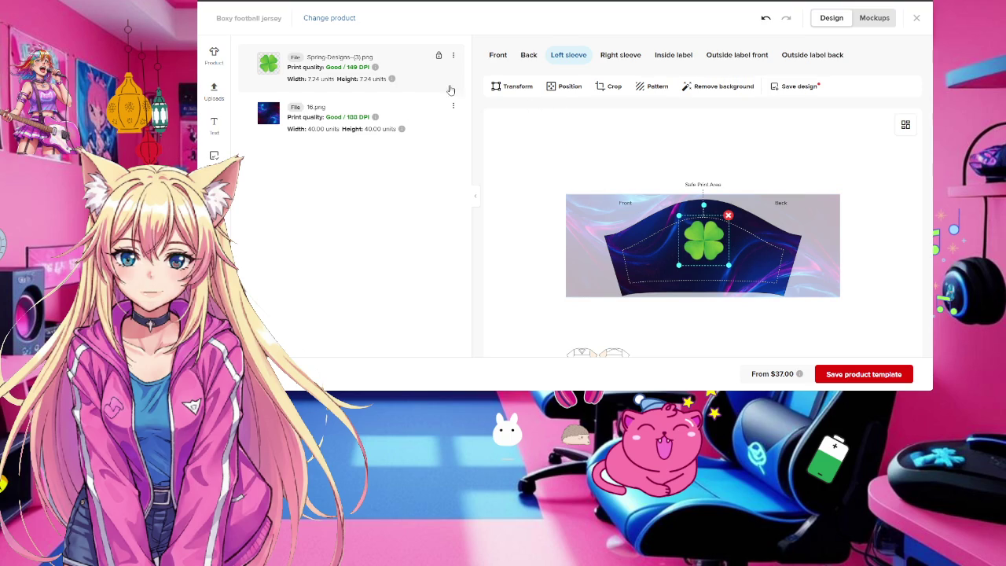
{"action": "left_click", "coordinate": [564, 85]}
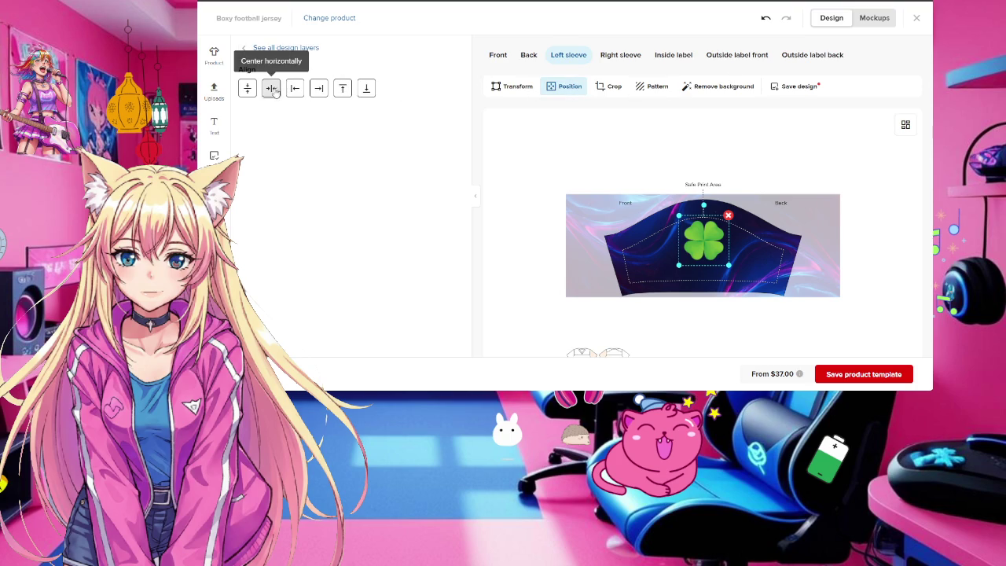
{"action": "left_click", "coordinate": [629, 161]}
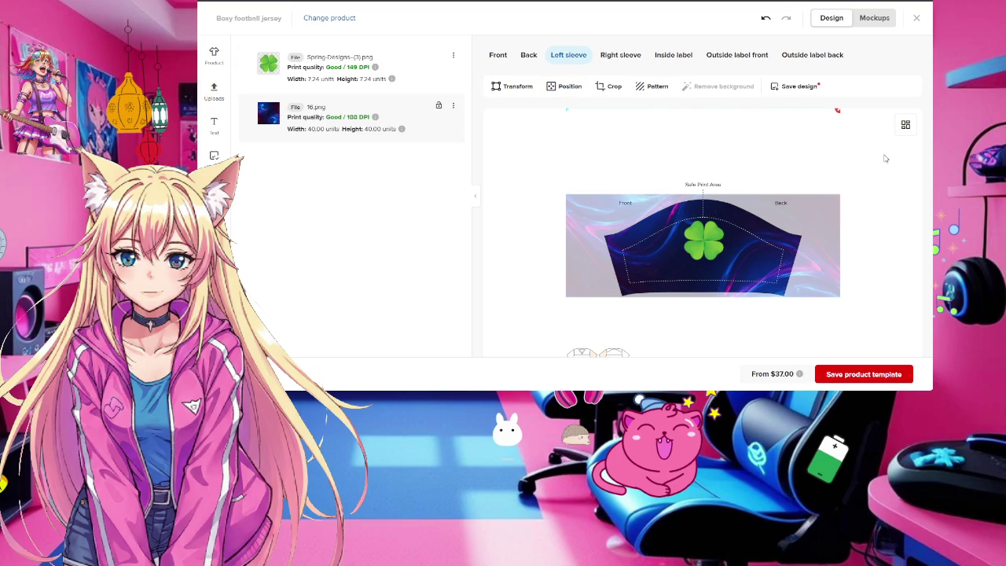
Preview the jersey mockups, including the front with the cat design
{"action": "left_click", "coordinate": [880, 20]}
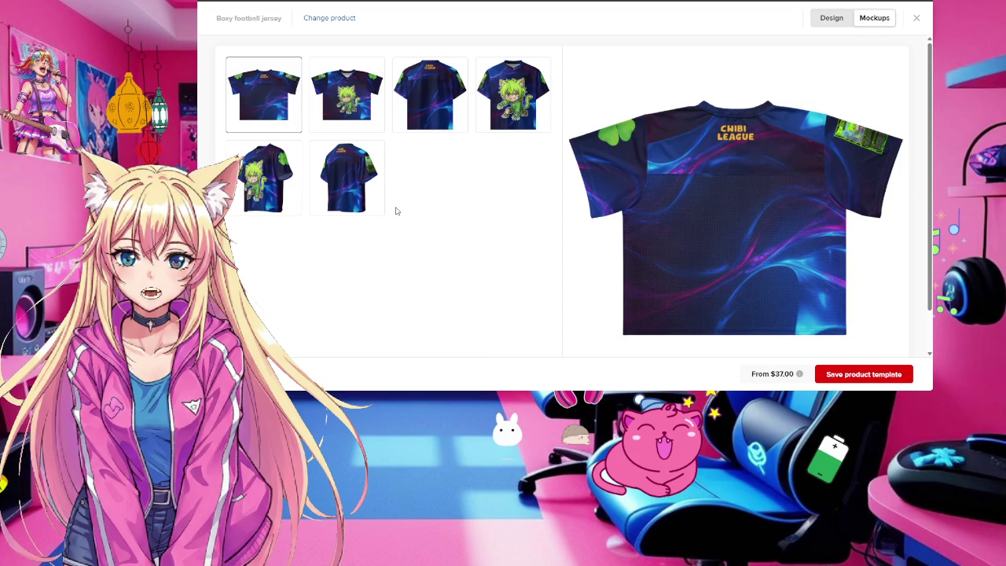
{"action": "left_click", "coordinate": [292, 195]}
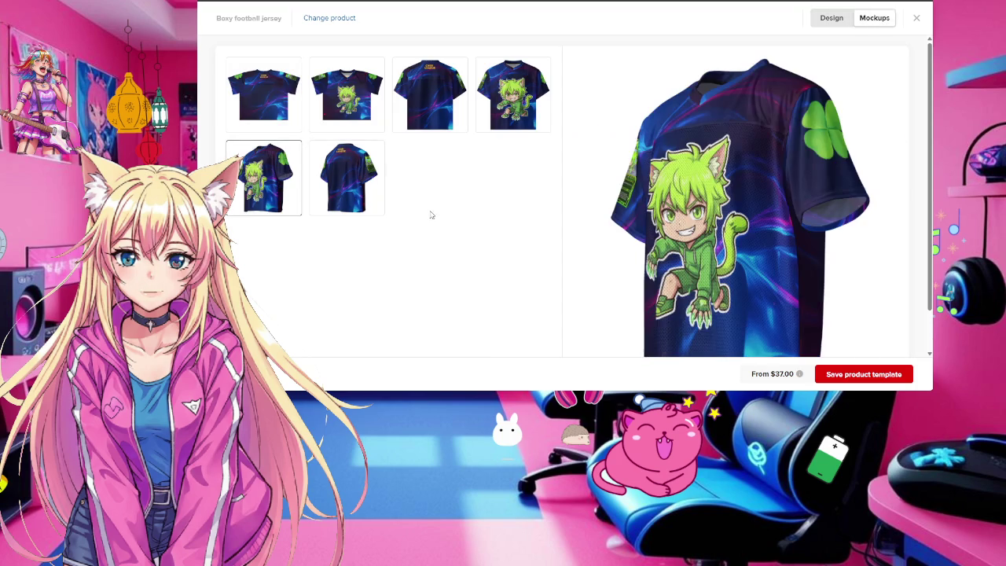
{"action": "left_click", "coordinate": [833, 18]}
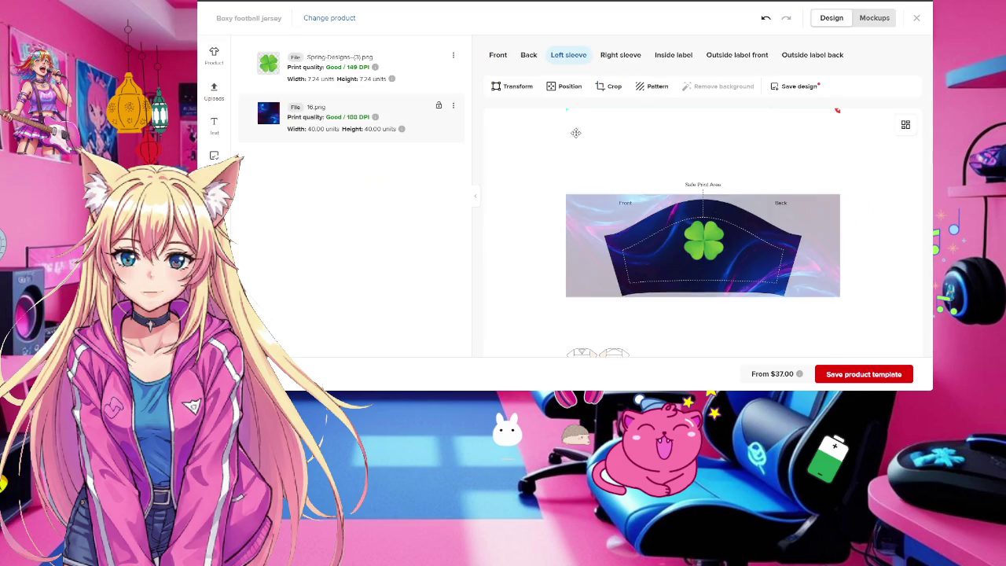
Shrink the left-sleeve clover to 4.42 units and check the regenerated mockups
{"action": "left_click", "coordinate": [695, 247]}
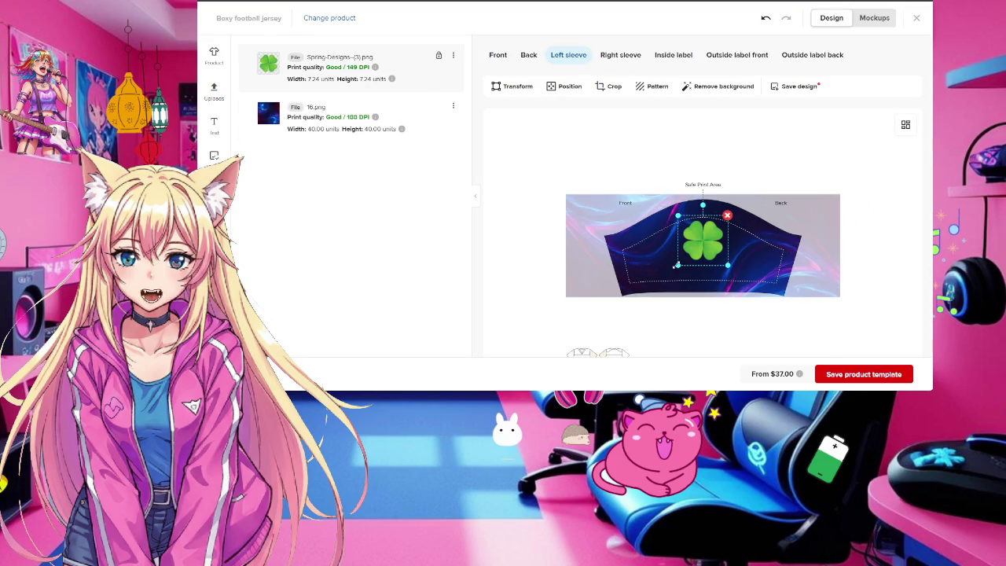
{"action": "left_click_drag", "start_coordinate": [675, 266], "coordinate": [688, 255]}
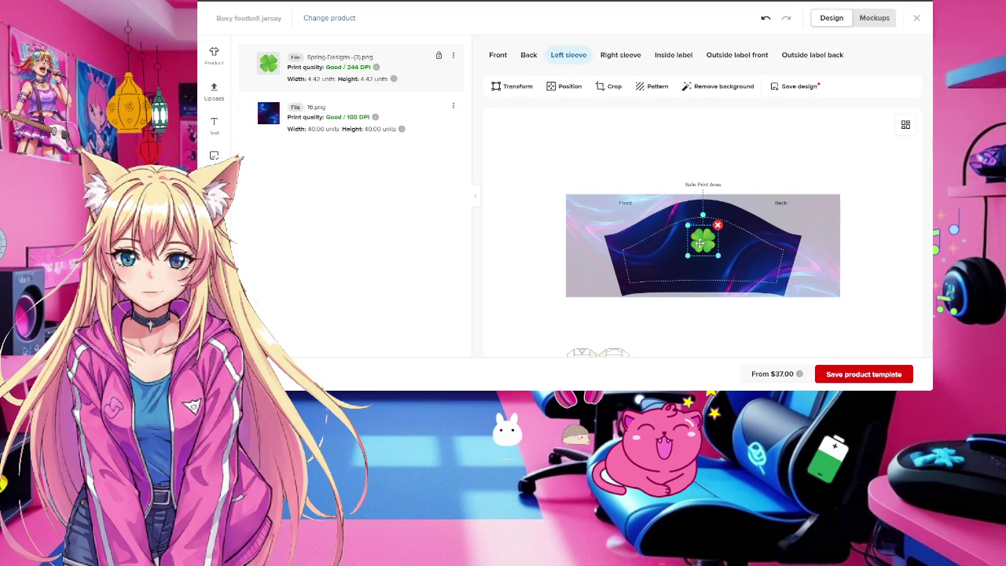
{"action": "left_click", "coordinate": [874, 17]}
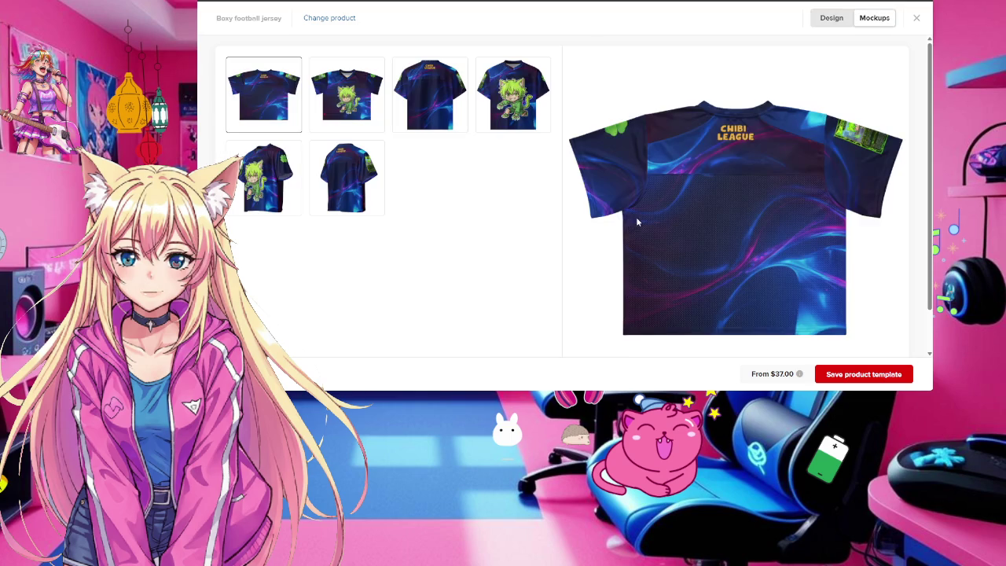
{"action": "left_click", "coordinate": [271, 191]}
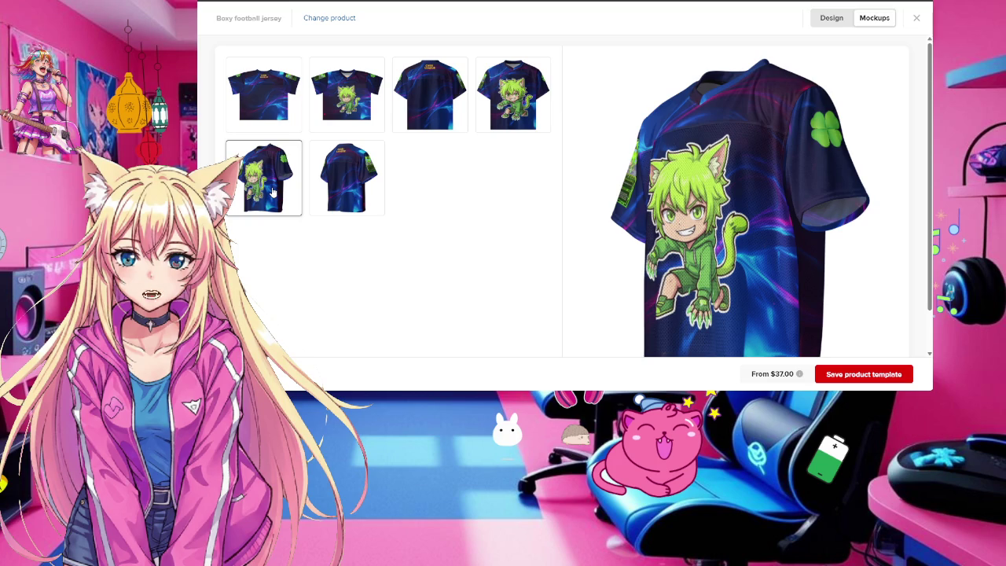
{"action": "left_click", "coordinate": [832, 17]}
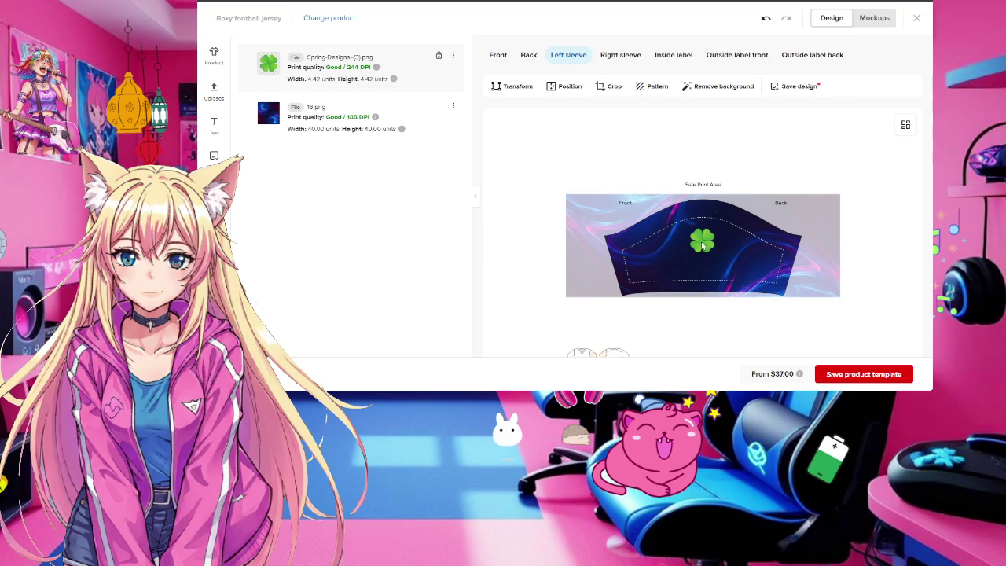
Snap the clover to the sleeve's centre guide and review the six updated mockups
{"action": "left_click_drag", "start_coordinate": [704, 246], "coordinate": [701, 247]}
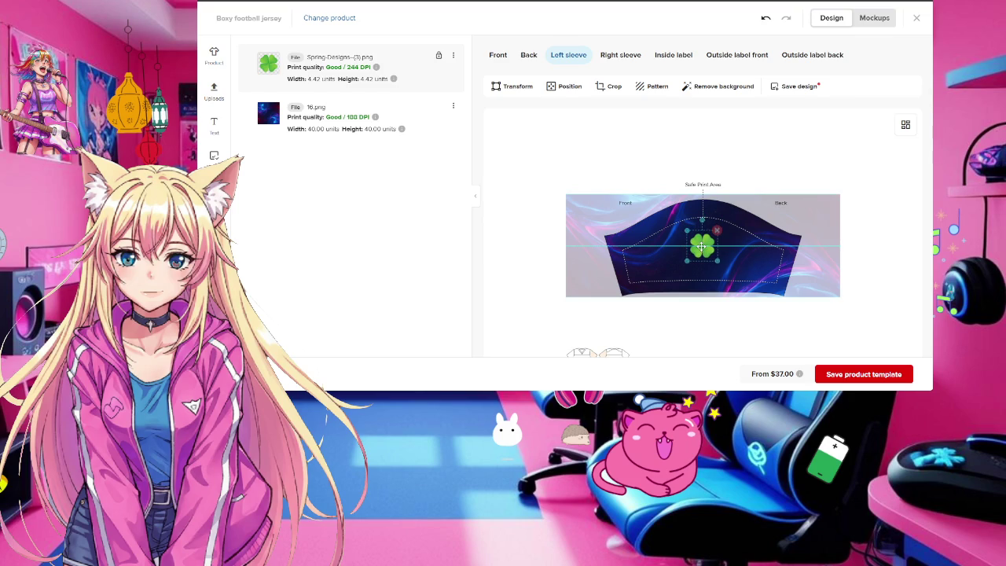
{"action": "left_click", "coordinate": [561, 86]}
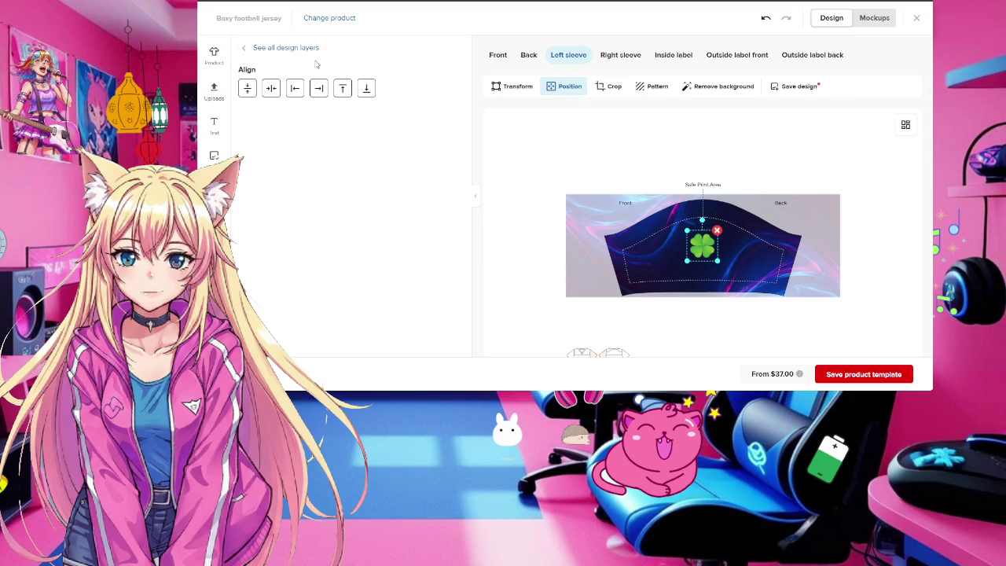
{"action": "left_click", "coordinate": [872, 18]}
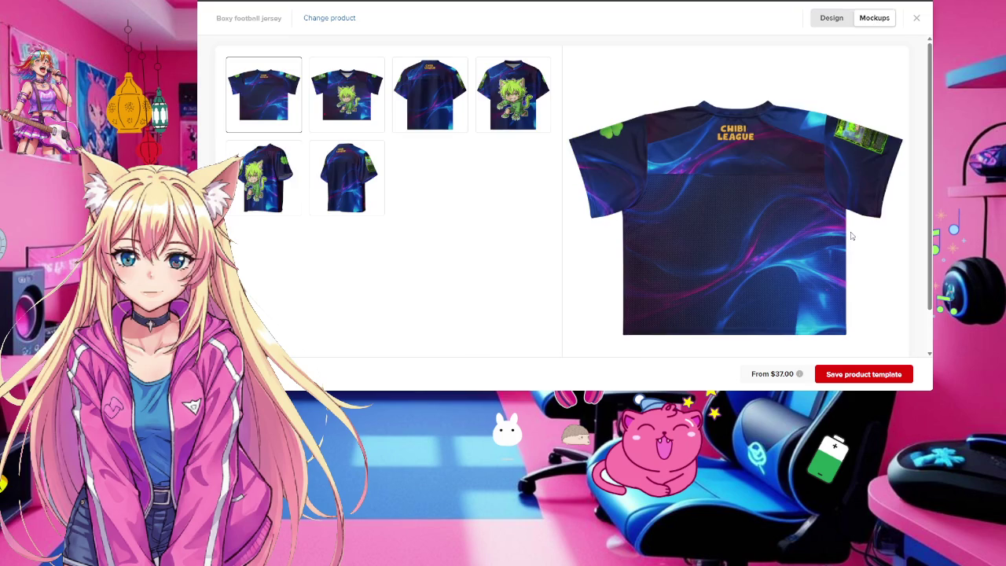
{"action": "left_click", "coordinate": [258, 179]}
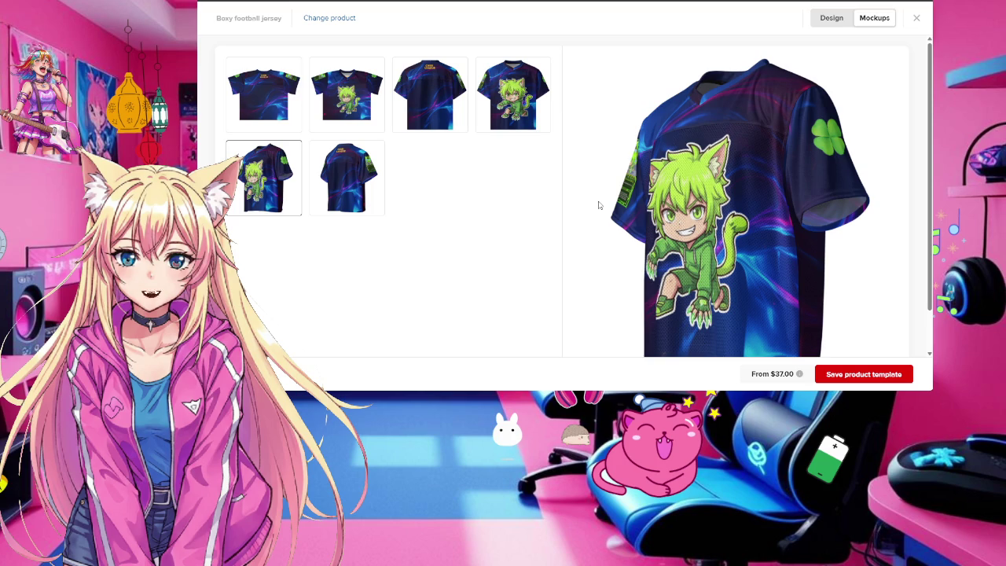
View the back mockup, then insert blank Page 29 after Canva's clover page
{"action": "left_click", "coordinate": [350, 197]}
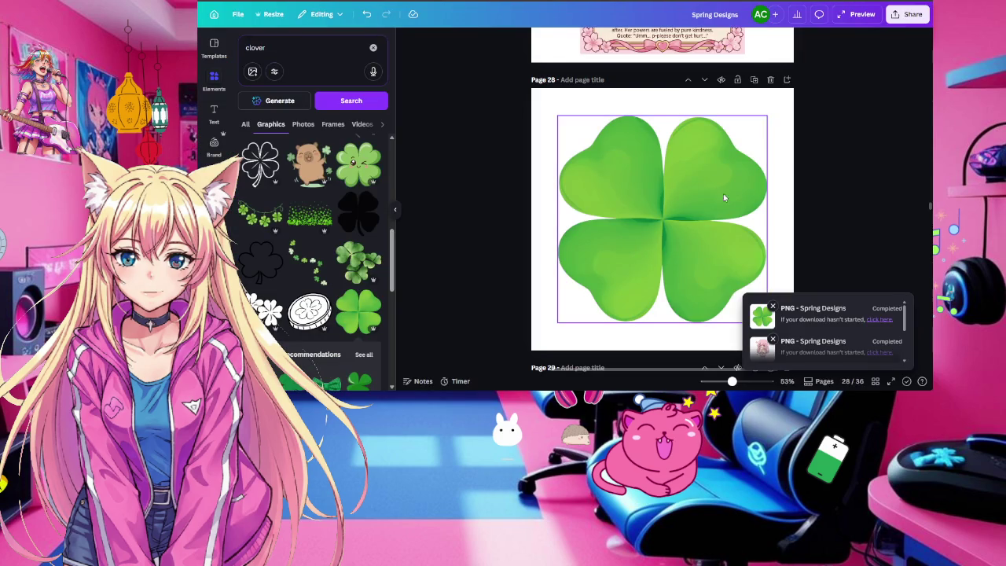
{"action": "left_click", "coordinate": [787, 80]}
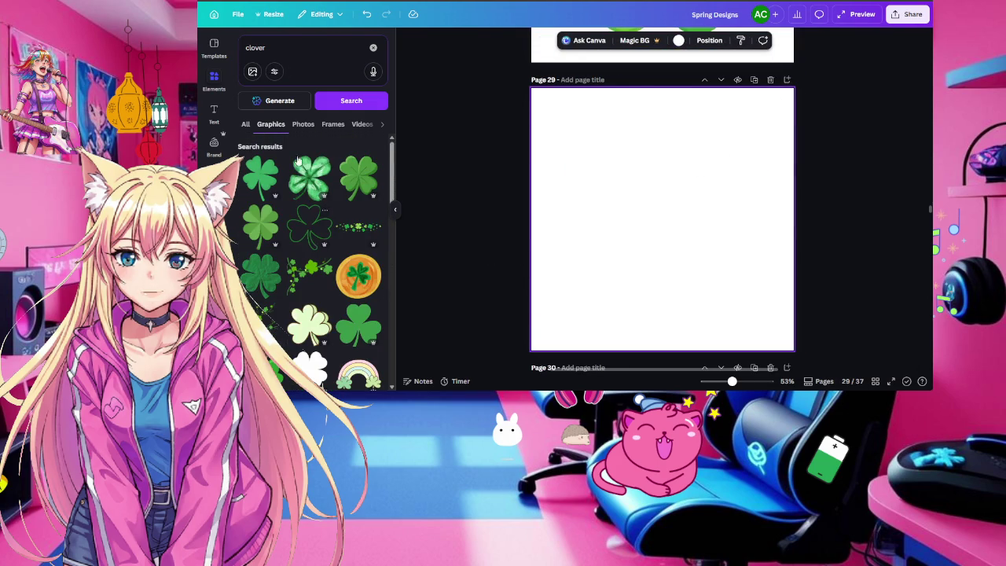
Replace the clover search in Elements with a search for 'numbers'
{"action": "left_click", "coordinate": [373, 48]}
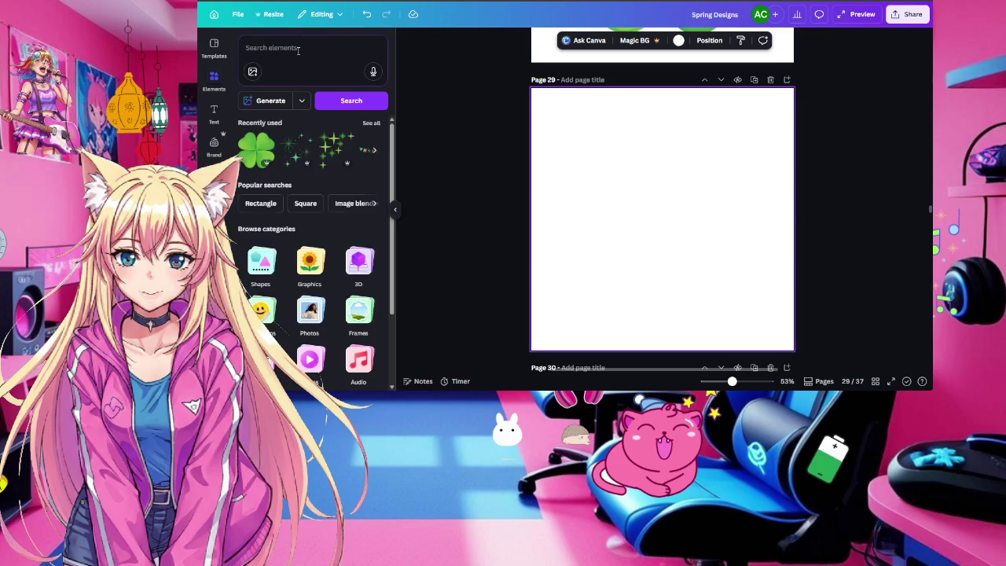
{"action": "left_click", "coordinate": [298, 50]}
{"action": "type", "text": "n"}
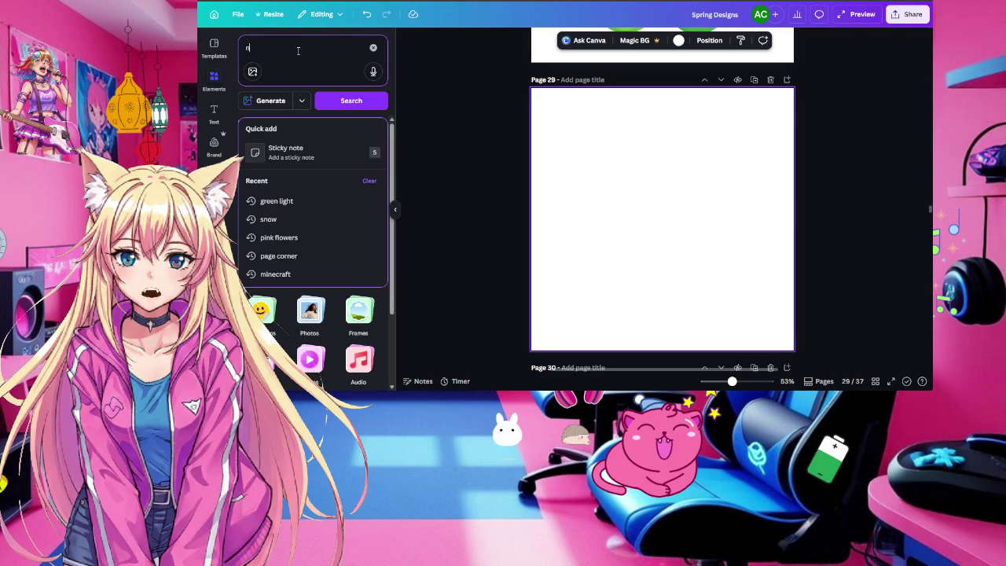
{"action": "type", "text": "umbner"}
{"action": "key", "text": "BackSpace"}
{"action": "key", "text": "BackSpace"}
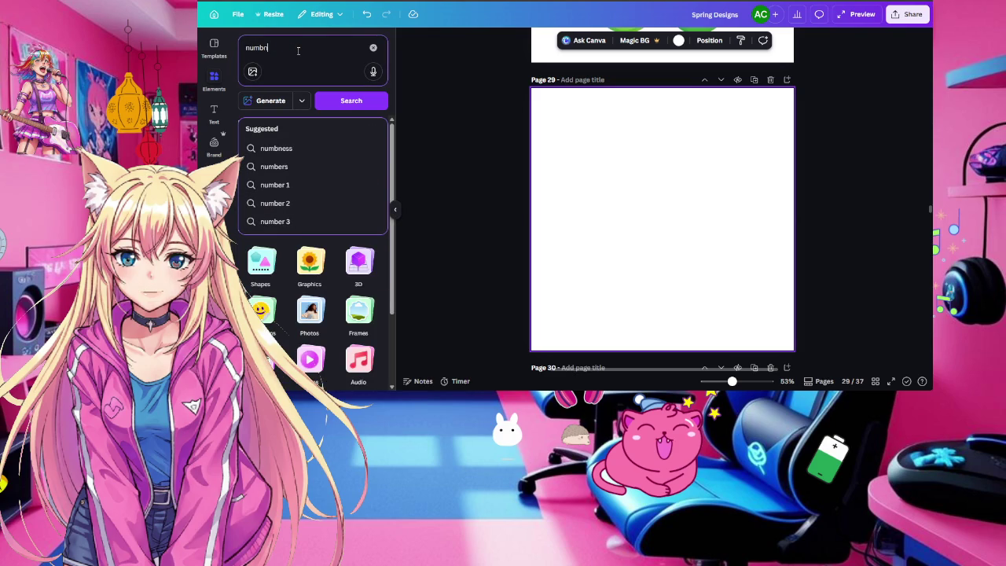
{"action": "type", "text": "s"}
{"action": "key", "text": "Return"}
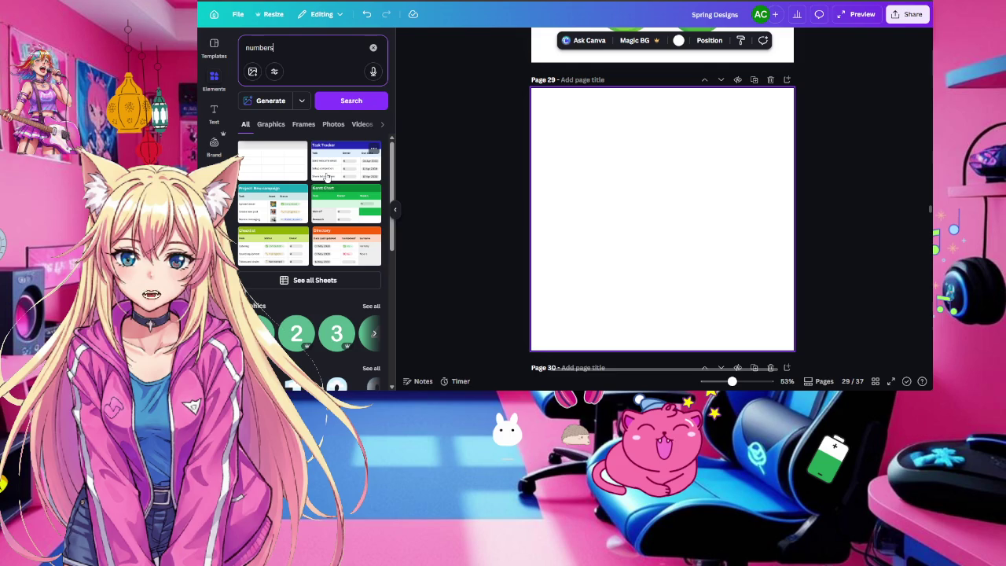
Browse the numbers results and open the full set of number Frames
{"action": "scroll", "coordinate": [347, 267], "scroll_direction": "down", "scroll_amount": 2}
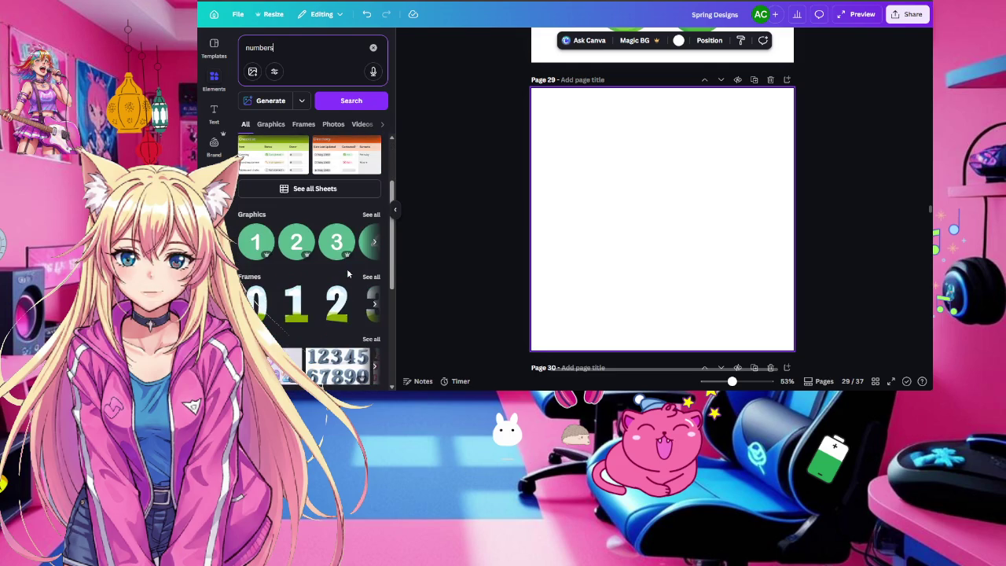
{"action": "left_click", "coordinate": [370, 215]}
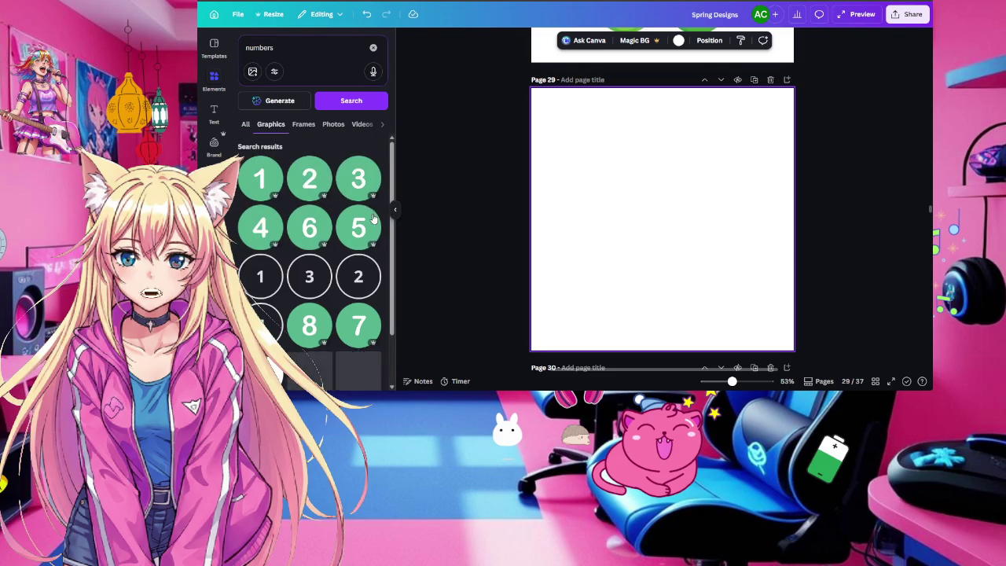
{"action": "left_click", "coordinate": [246, 124]}
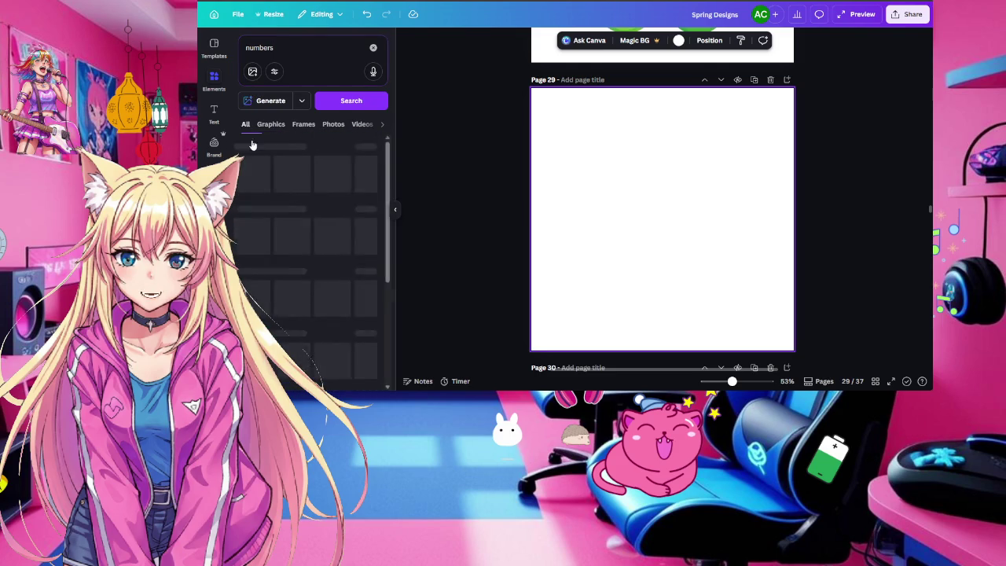
{"action": "scroll", "coordinate": [294, 261], "scroll_direction": "down", "scroll_amount": 4}
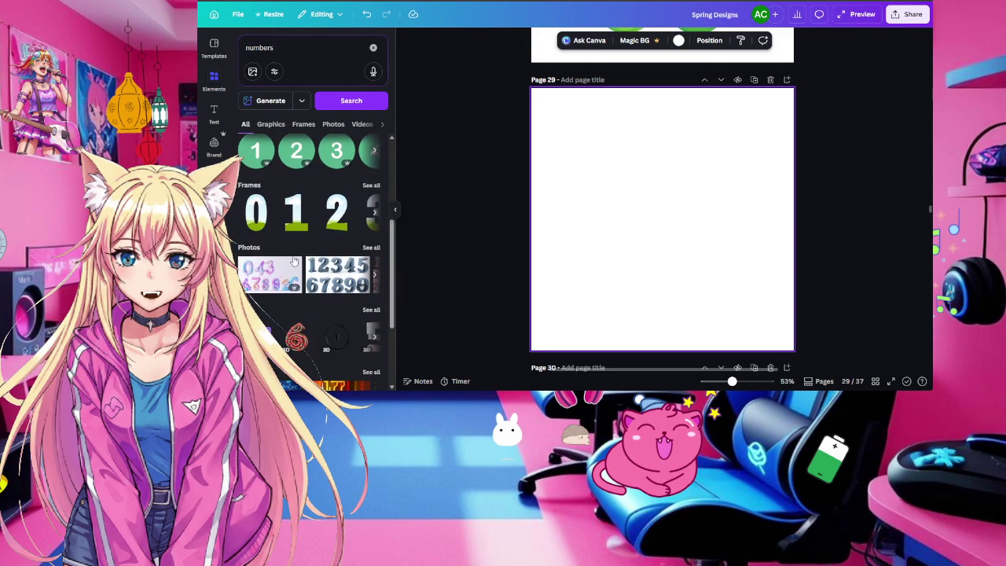
{"action": "left_click", "coordinate": [371, 185]}
Drag the 0 and 3 number frames onto page 29 and line them up level
{"action": "left_click_drag", "start_coordinate": [310, 183], "coordinate": [584, 225]}
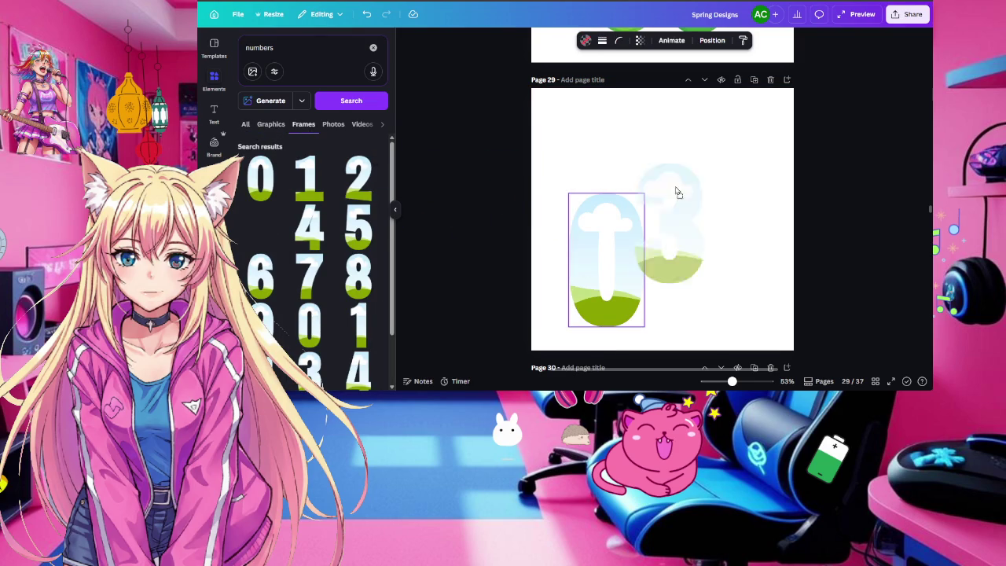
{"action": "left_click_drag", "start_coordinate": [268, 234], "coordinate": [732, 226]}
{"action": "left_click_drag", "start_coordinate": [626, 254], "coordinate": [631, 209]}
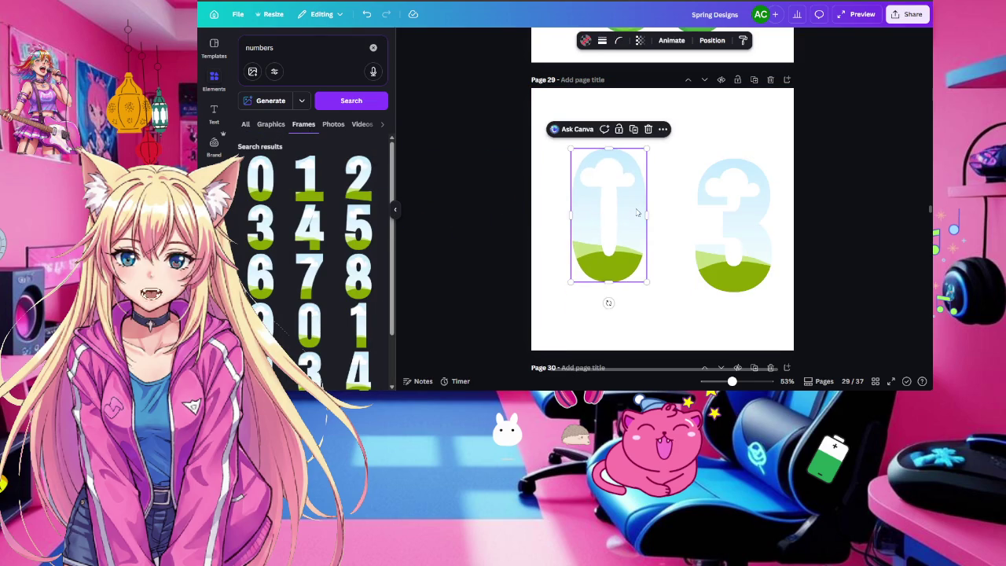
{"action": "left_click_drag", "start_coordinate": [741, 231], "coordinate": [721, 232]}
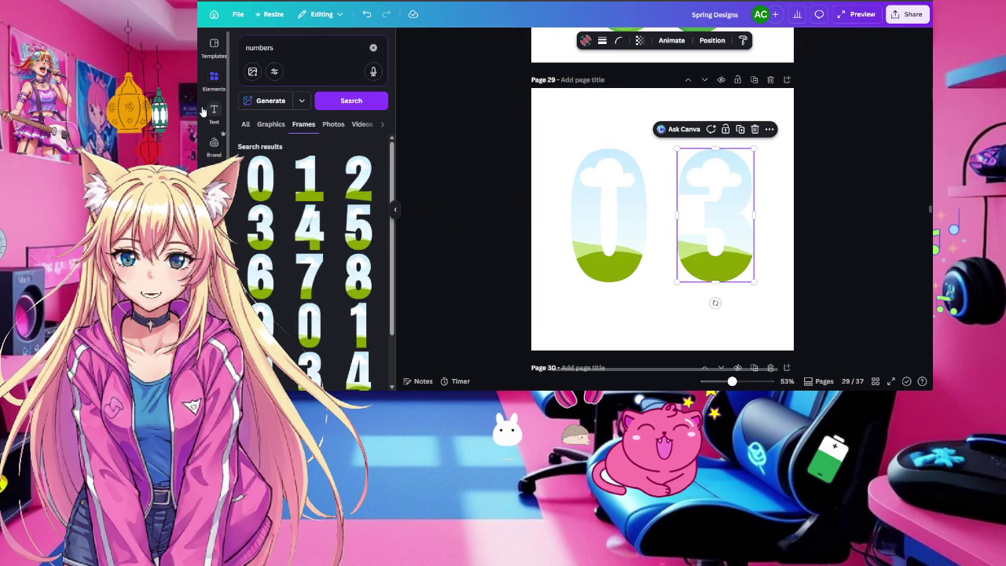
Drag the blue uploaded image into the 0 frame and then the 3 frame
{"action": "left_click", "coordinate": [214, 174]}
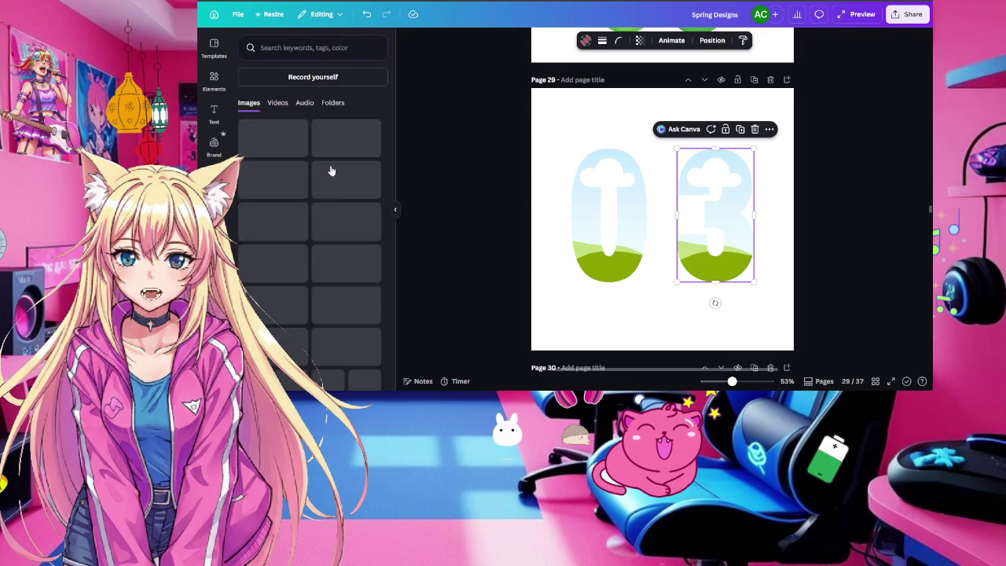
{"action": "scroll", "coordinate": [330, 168], "scroll_direction": "down", "scroll_amount": 5}
{"action": "scroll", "coordinate": [334, 167], "scroll_direction": "down", "scroll_amount": 5}
{"action": "scroll", "coordinate": [334, 168], "scroll_direction": "down", "scroll_amount": 3}
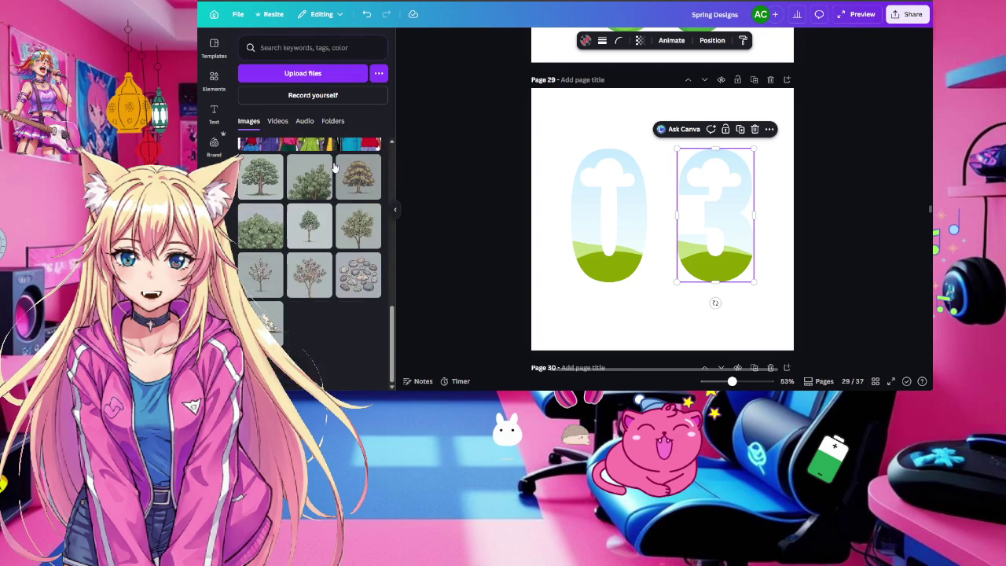
{"action": "scroll", "coordinate": [334, 168], "scroll_direction": "up", "scroll_amount": 5}
{"action": "scroll", "coordinate": [334, 168], "scroll_direction": "up", "scroll_amount": 3}
{"action": "scroll", "coordinate": [334, 167], "scroll_direction": "up", "scroll_amount": 5}
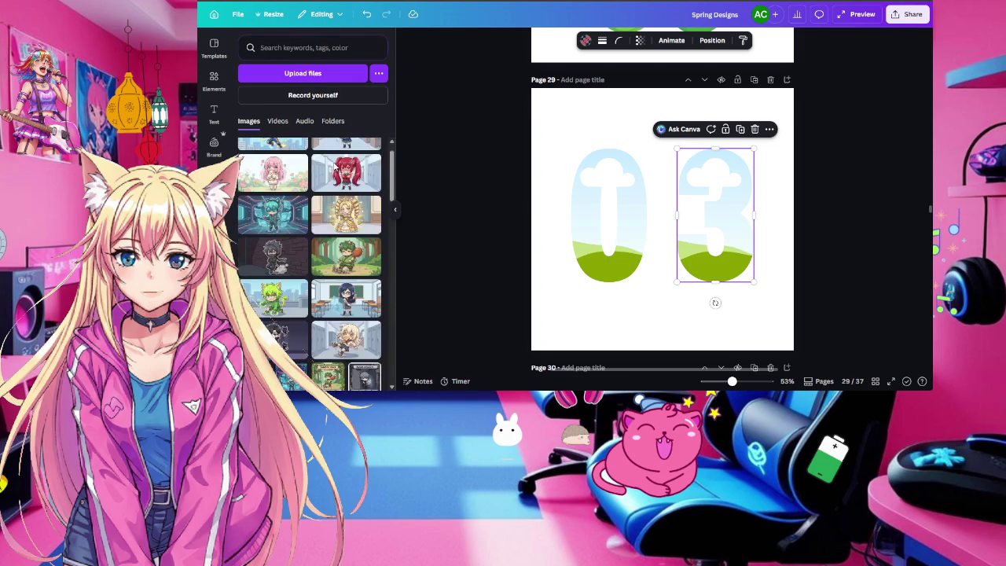
{"action": "scroll", "coordinate": [334, 168], "scroll_direction": "up", "scroll_amount": 2}
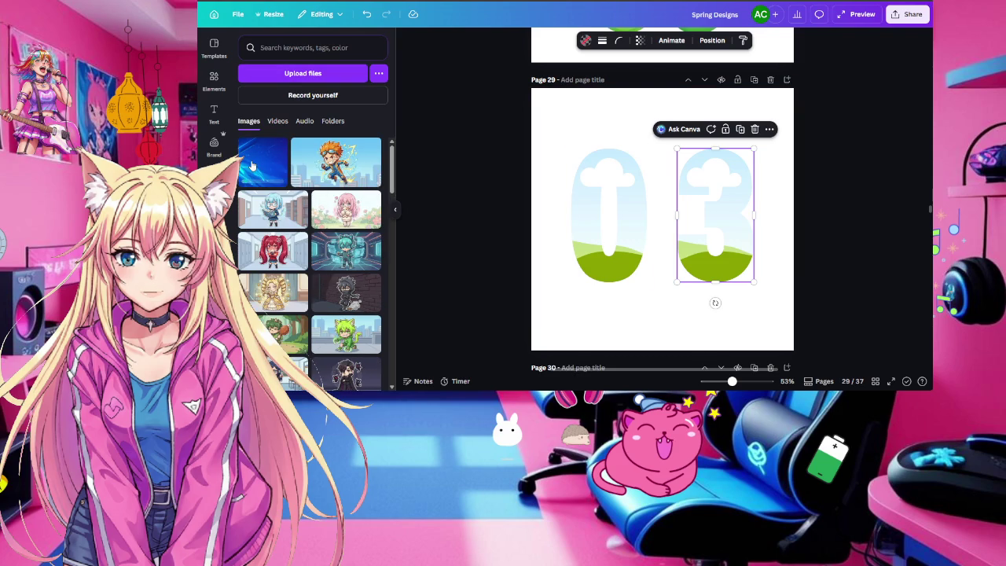
{"action": "left_click_drag", "start_coordinate": [259, 164], "coordinate": [594, 204]}
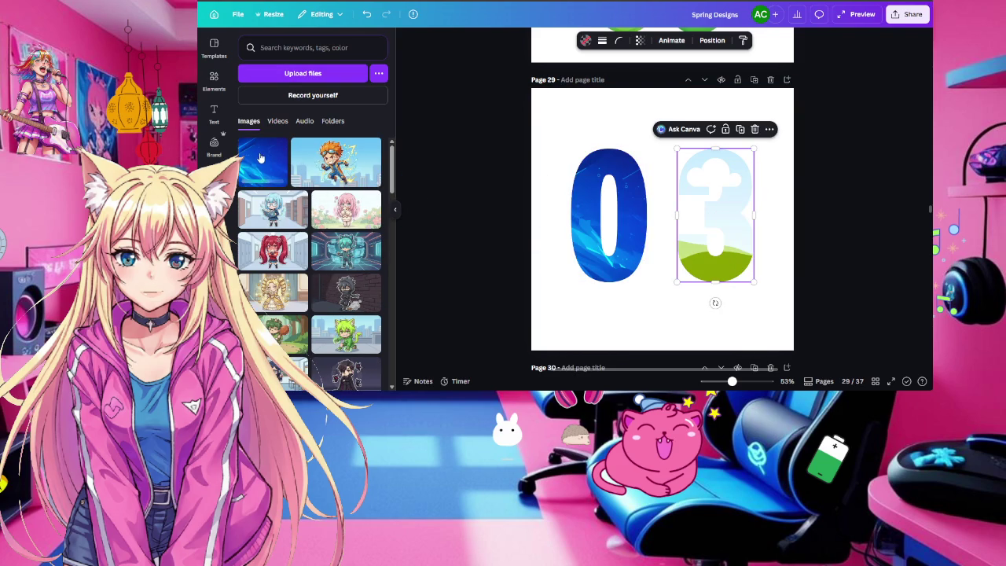
{"action": "left_click_drag", "start_coordinate": [260, 158], "coordinate": [749, 201]}
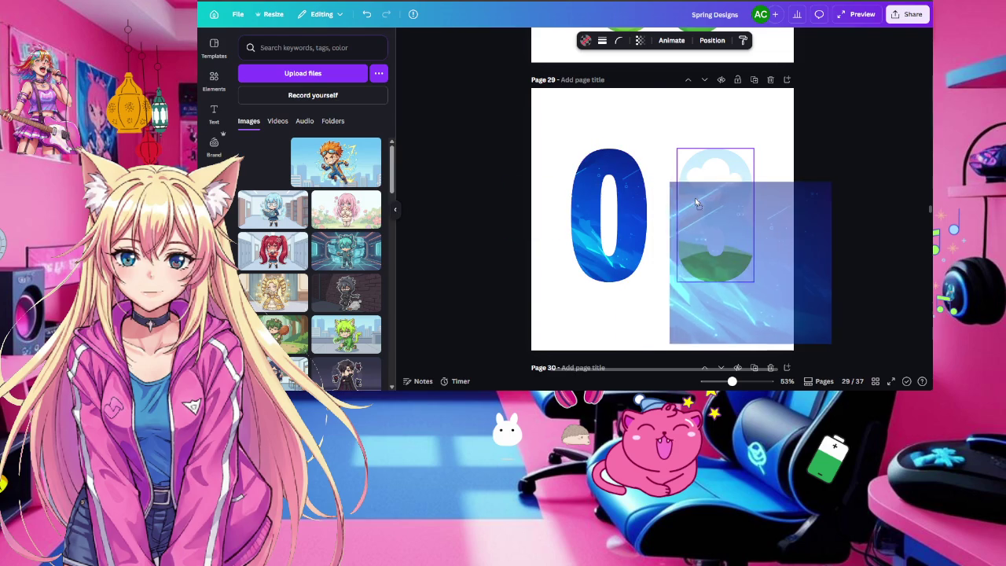
{"action": "left_click", "coordinate": [834, 229]}
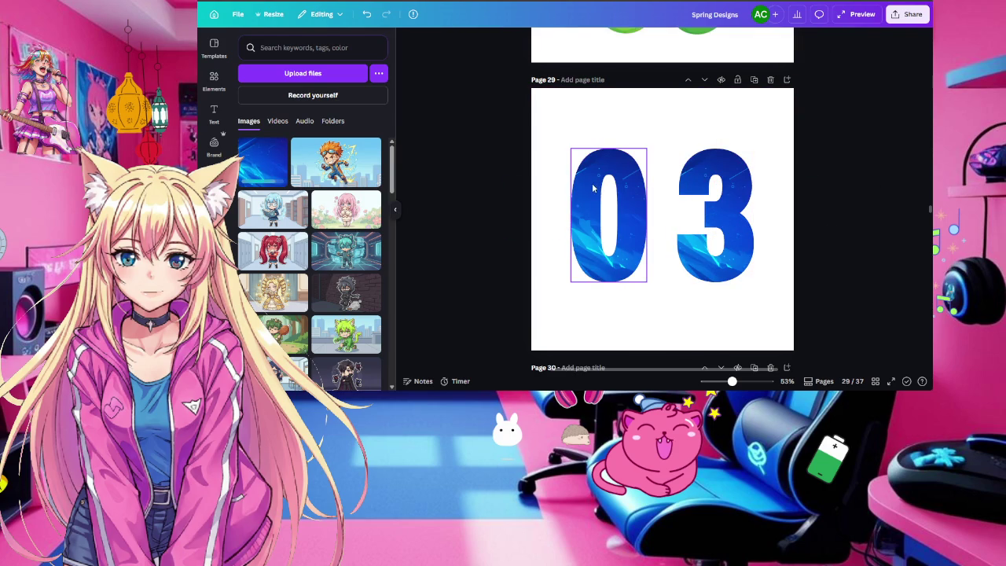
Move the 0 beside the 3, select both, and enlarge them across page 29
{"action": "left_click_drag", "start_coordinate": [591, 184], "coordinate": [617, 184]}
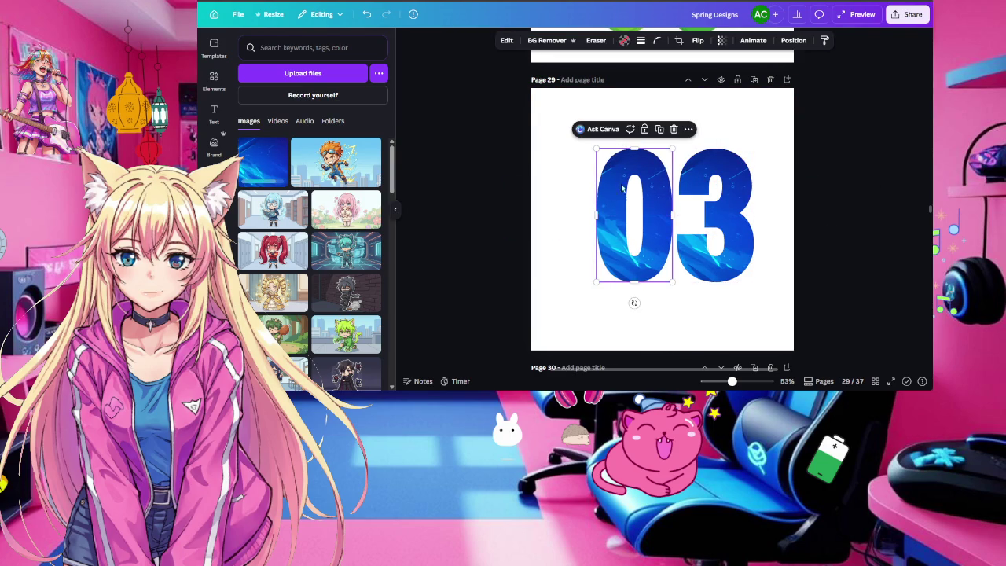
{"action": "left_click_drag", "start_coordinate": [782, 115], "coordinate": [554, 322]}
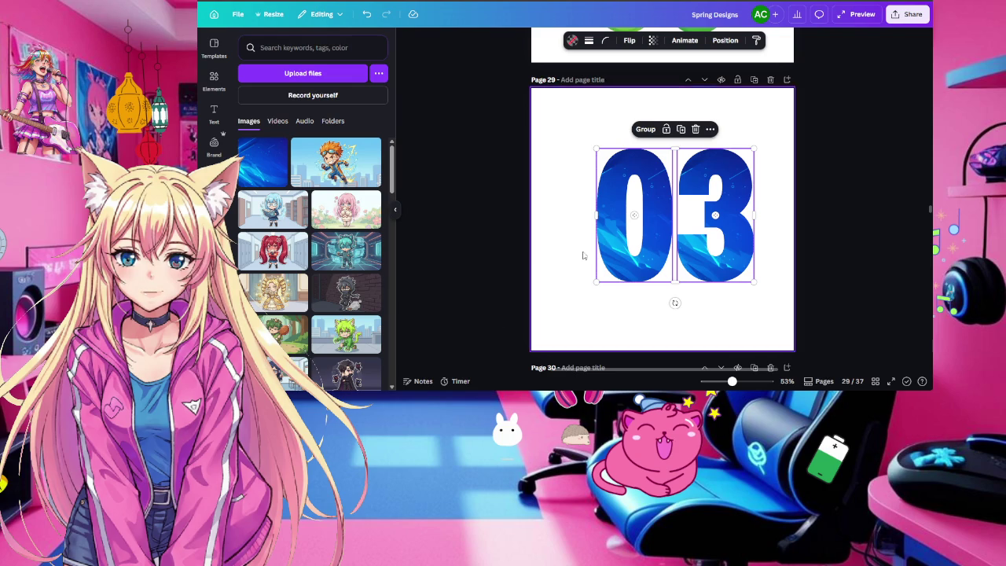
{"action": "left_click_drag", "start_coordinate": [596, 148], "coordinate": [505, 71]}
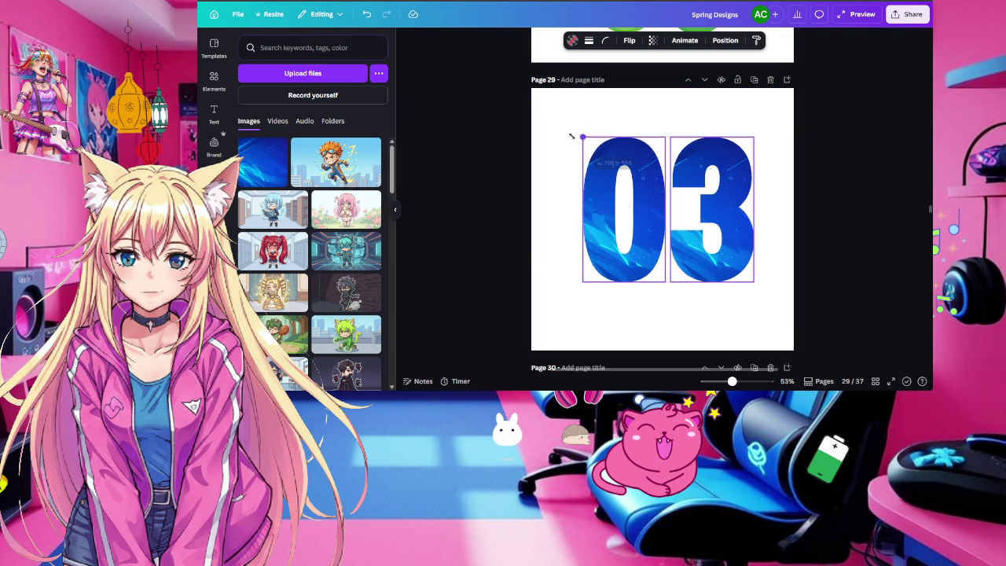
{"action": "mouse_move", "coordinate": [594, 153]}
{"action": "left_mouse_down"}
{"action": "mouse_move", "coordinate": [627, 195]}
{"action": "mouse_move", "coordinate": [705, 212]}
{"action": "left_mouse_up"}
{"action": "scroll", "coordinate": [704, 212], "scroll_direction": "up", "scroll_amount": 1}
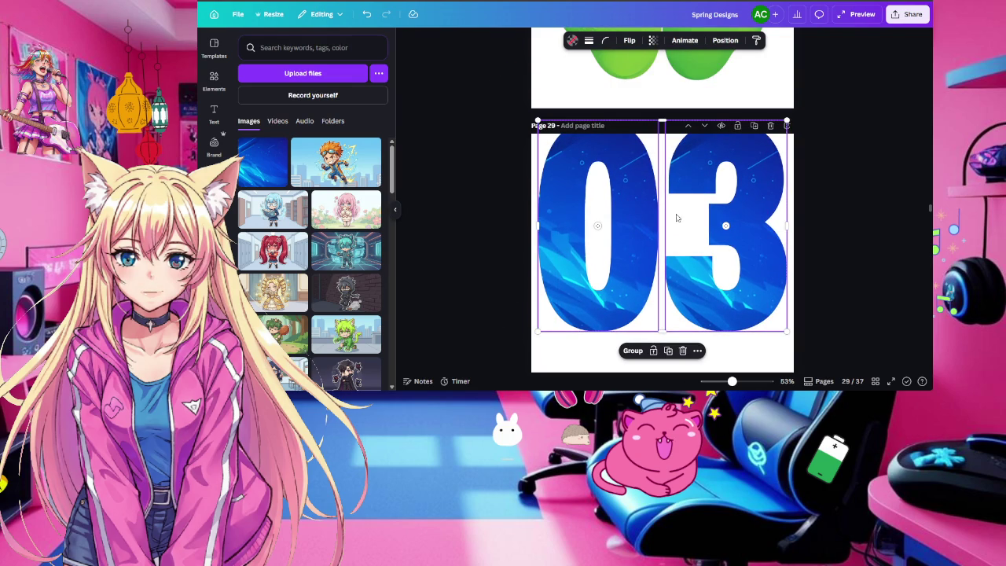
{"action": "scroll", "coordinate": [676, 218], "scroll_direction": "down", "scroll_amount": 3}
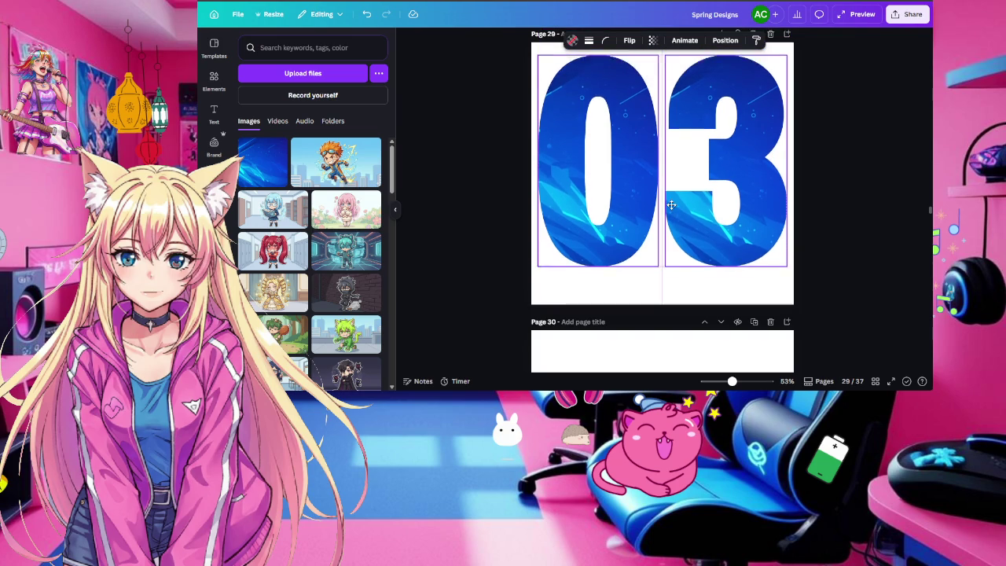
{"action": "left_click_drag", "start_coordinate": [671, 205], "coordinate": [671, 216]}
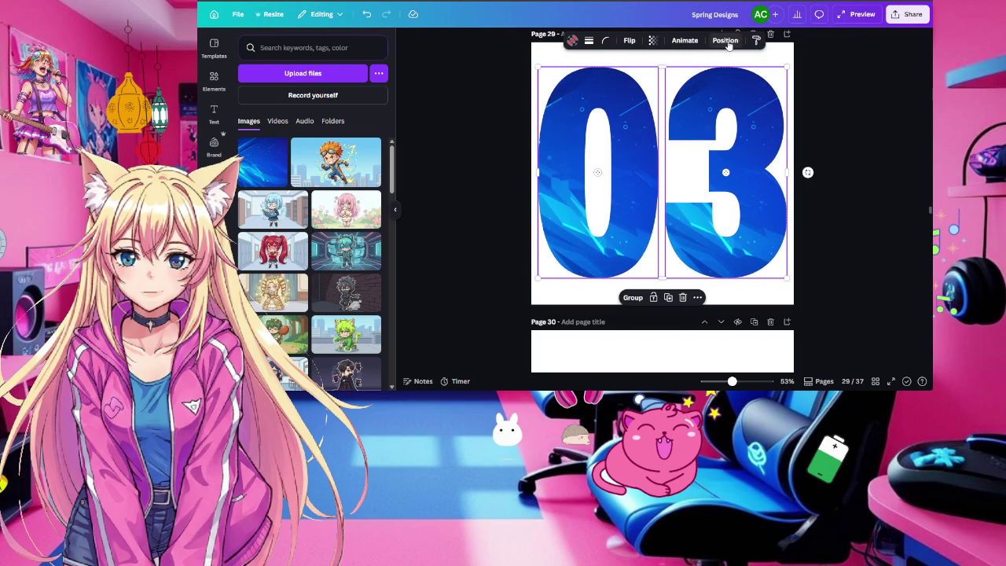
Try centring the digits from Position, then undo it after they stack
{"action": "left_click", "coordinate": [727, 42]}
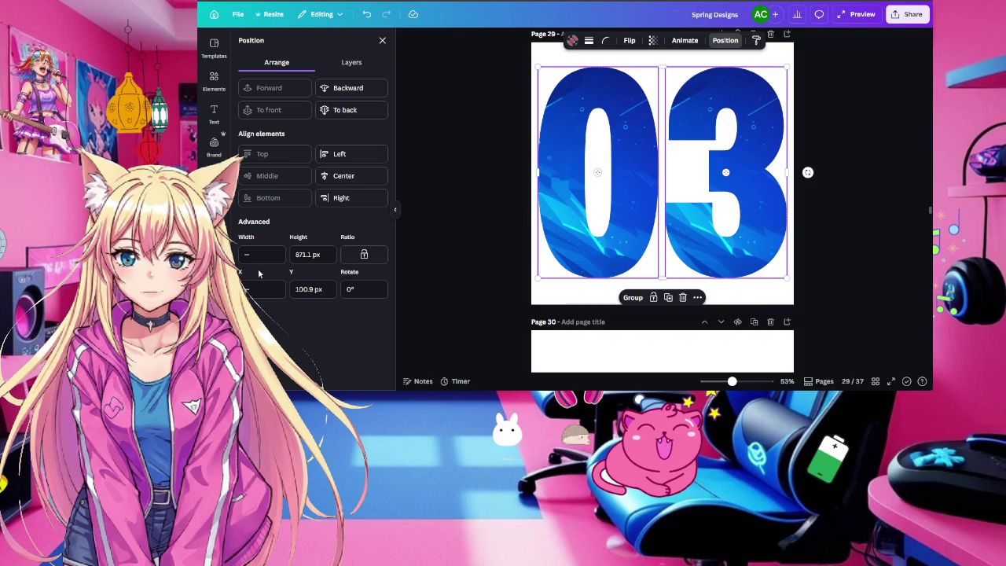
{"action": "left_click", "coordinate": [328, 175]}
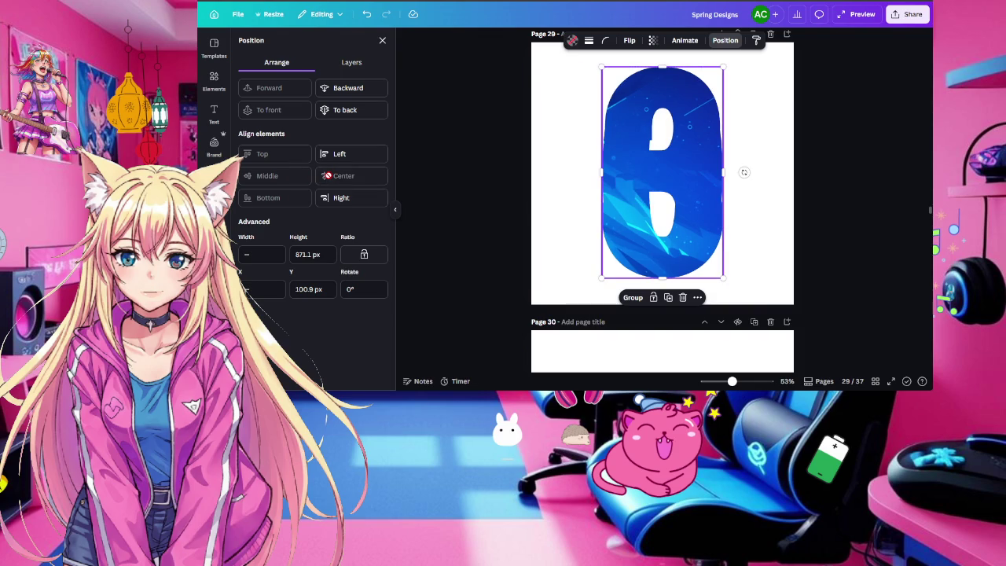
{"action": "left_click", "coordinate": [366, 15]}
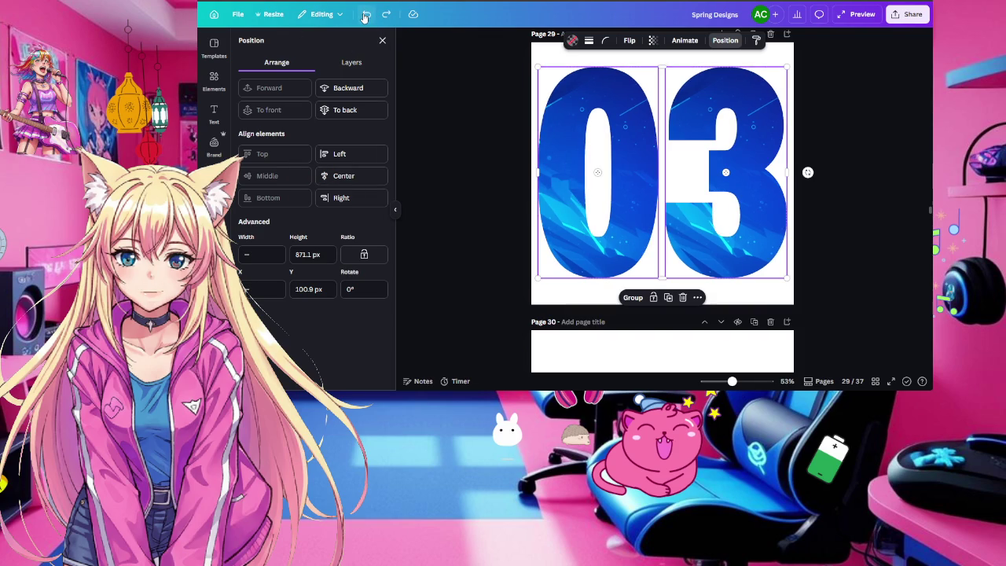
Group the 0 and 3 and centre the group vertically on the page
{"action": "right_click", "coordinate": [621, 189]}
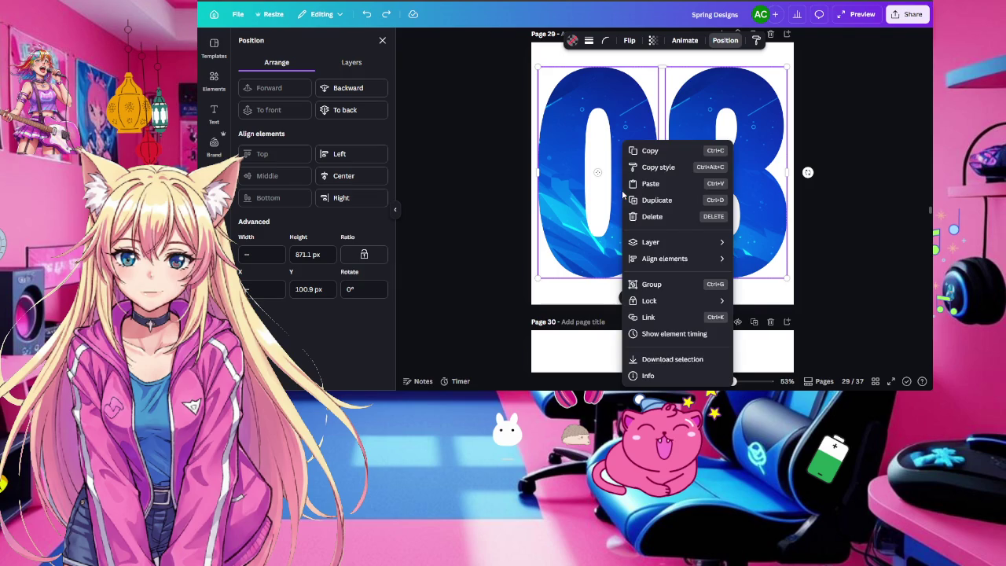
{"action": "left_click", "coordinate": [656, 284]}
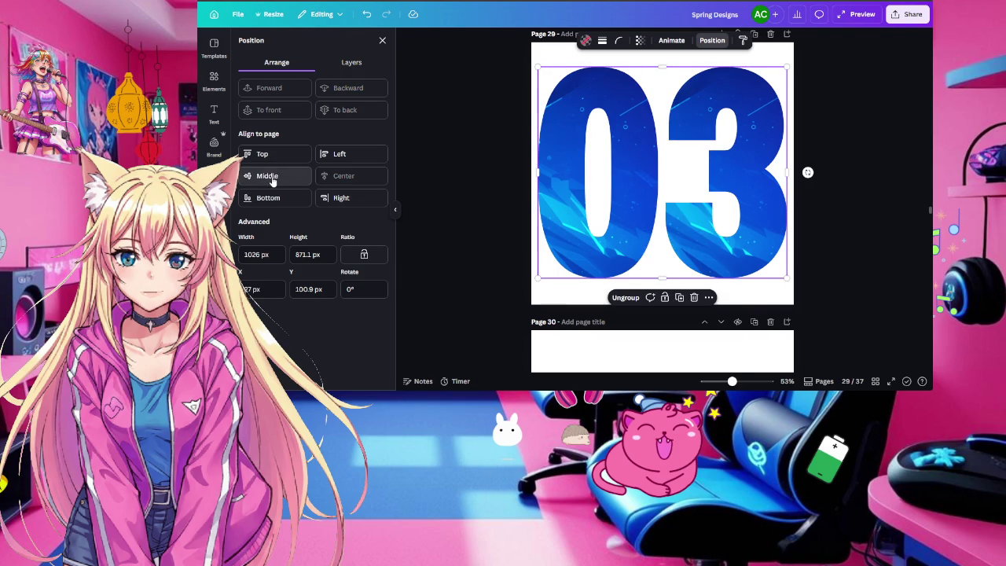
{"action": "left_click", "coordinate": [271, 179]}
{"action": "left_click", "coordinate": [541, 207]}
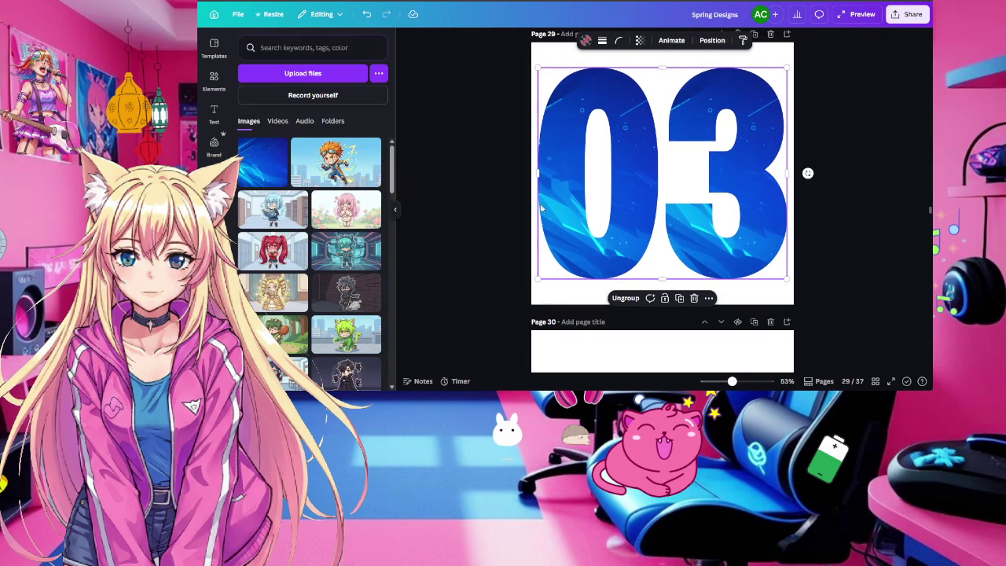
Briefly open and close the Share menu, then reselect the 03 group
{"action": "left_click", "coordinate": [872, 245]}
{"action": "scroll", "coordinate": [871, 244], "scroll_direction": "up", "scroll_amount": 1}
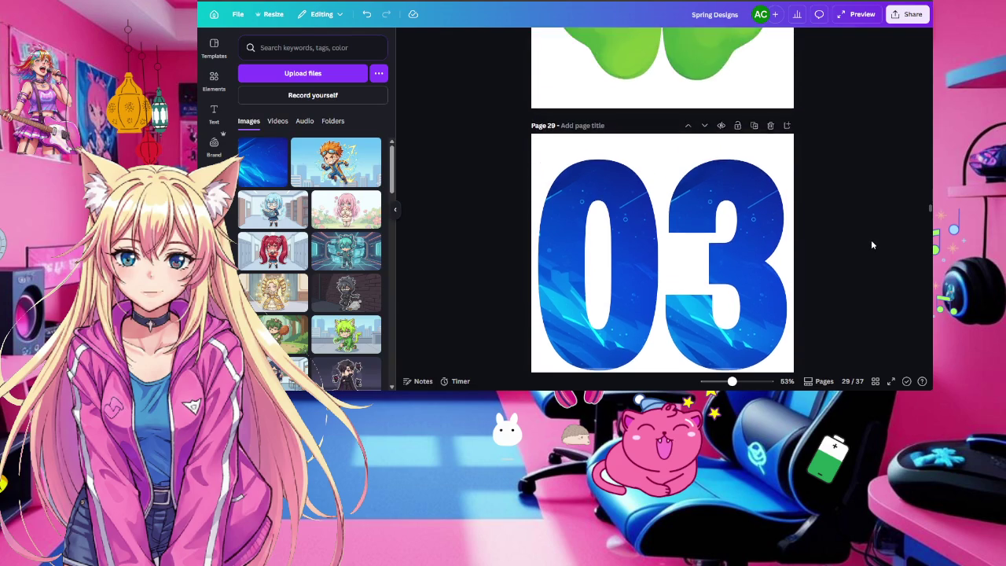
{"action": "scroll", "coordinate": [870, 245], "scroll_direction": "down", "scroll_amount": 1}
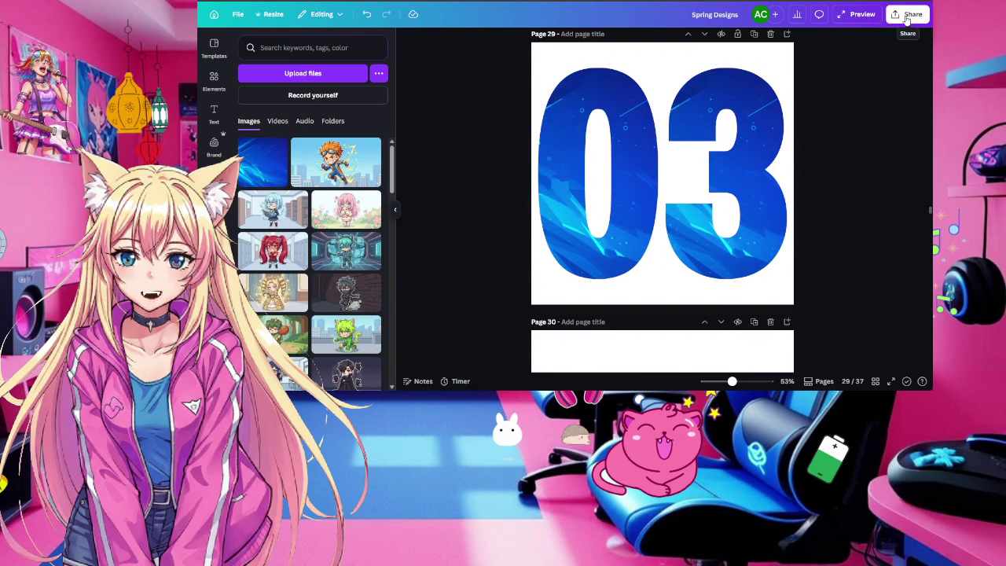
{"action": "left_click", "coordinate": [907, 17]}
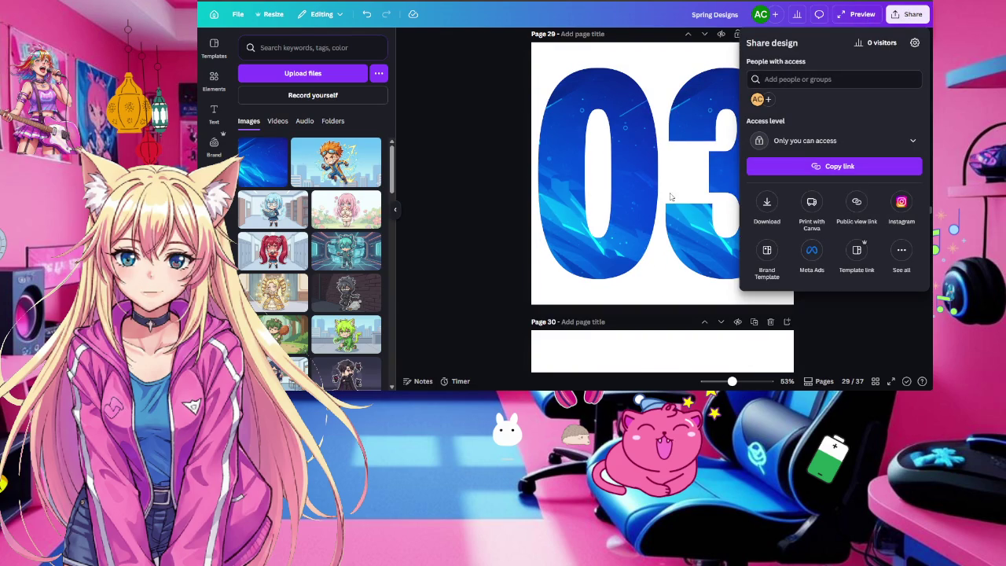
{"action": "left_click", "coordinate": [580, 155]}
{"action": "left_click", "coordinate": [568, 160]}
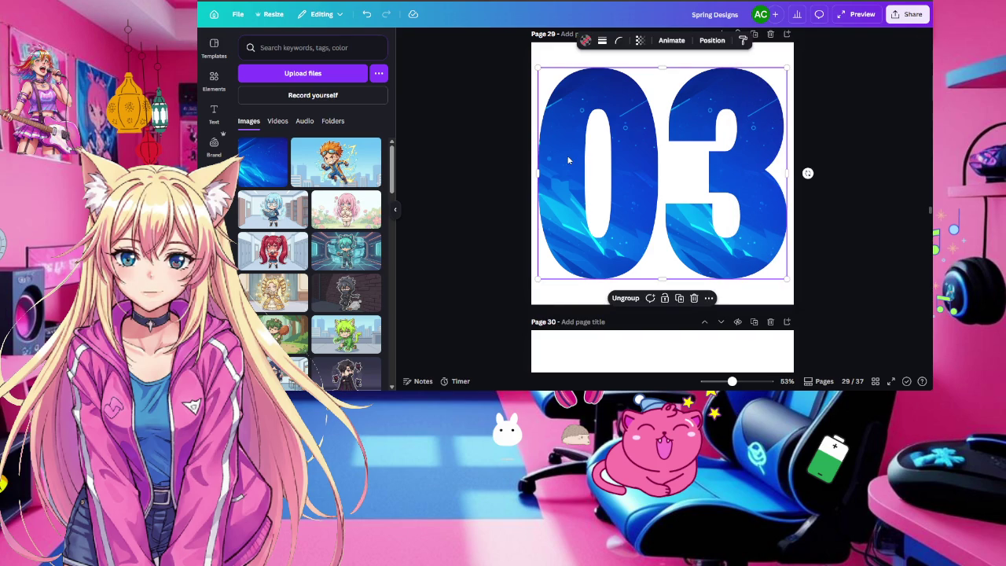
Give the 03 digits a solid black border with stroke weight 12
{"action": "left_click", "coordinate": [625, 298]}
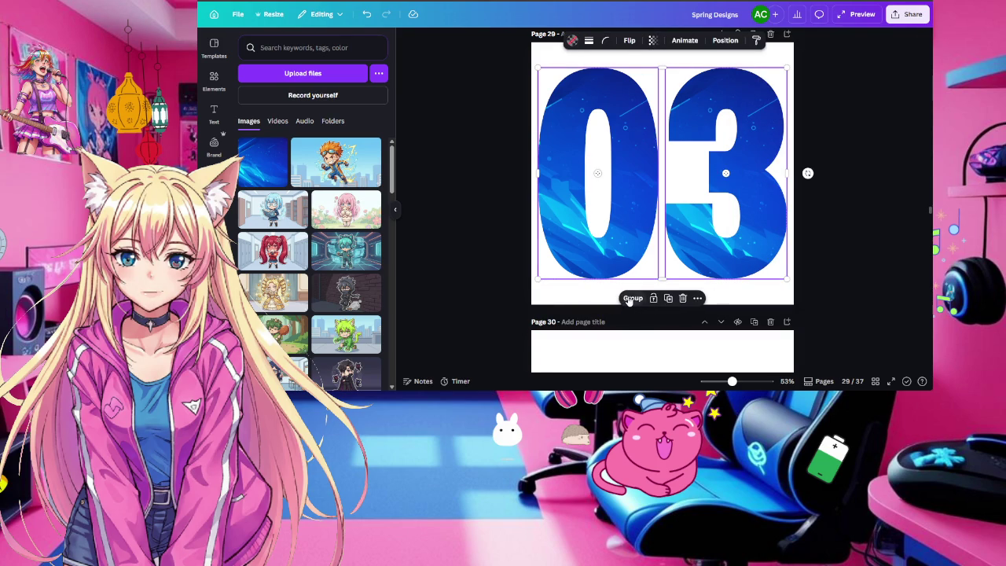
{"action": "left_click", "coordinate": [588, 41]}
{"action": "left_click", "coordinate": [564, 67]}
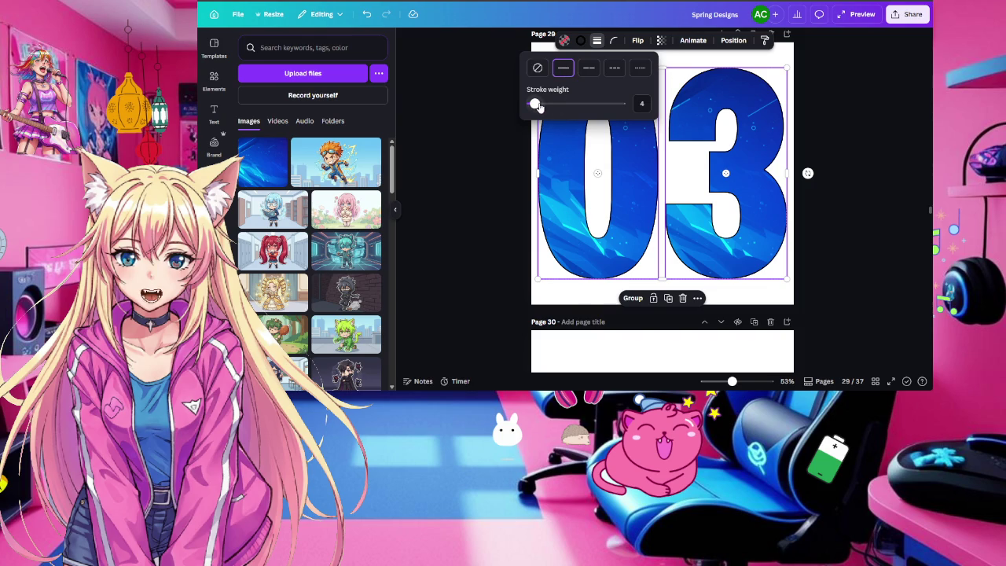
{"action": "left_click_drag", "start_coordinate": [535, 104], "coordinate": [541, 104]}
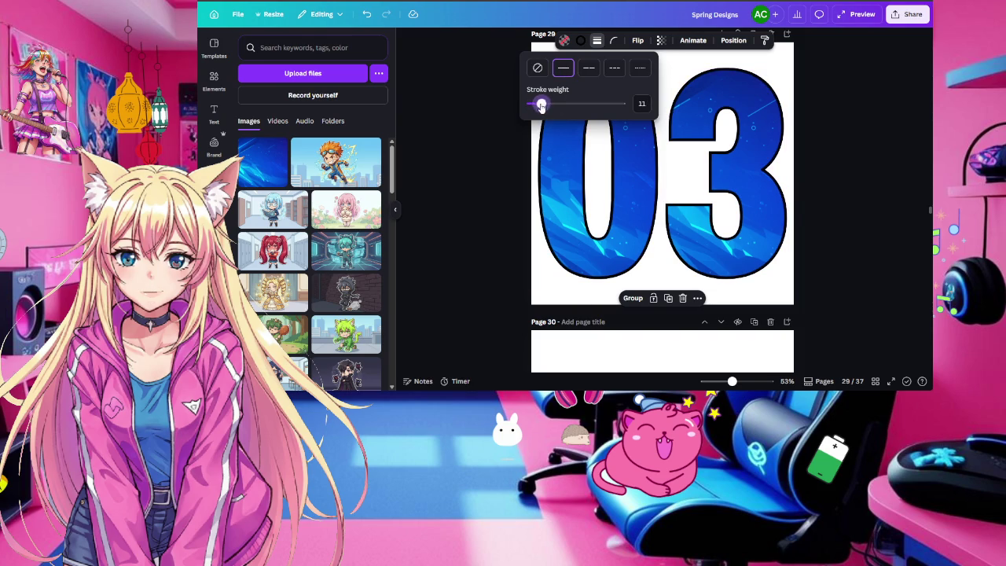
{"action": "left_click", "coordinate": [896, 161]}
{"action": "left_click", "coordinate": [874, 170]}
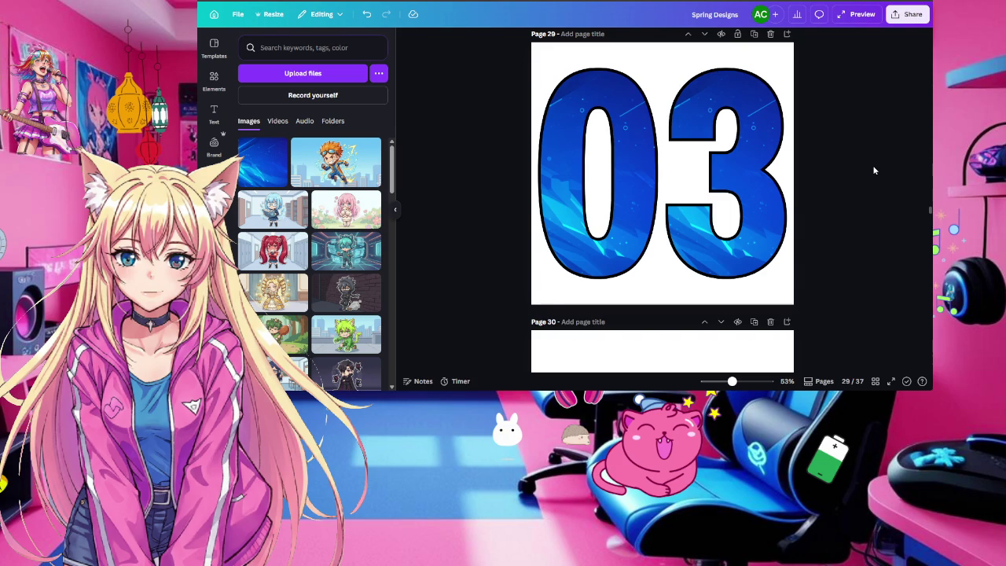
Download only page 29 as a PNG with transparent background
{"action": "left_click", "coordinate": [908, 14]}
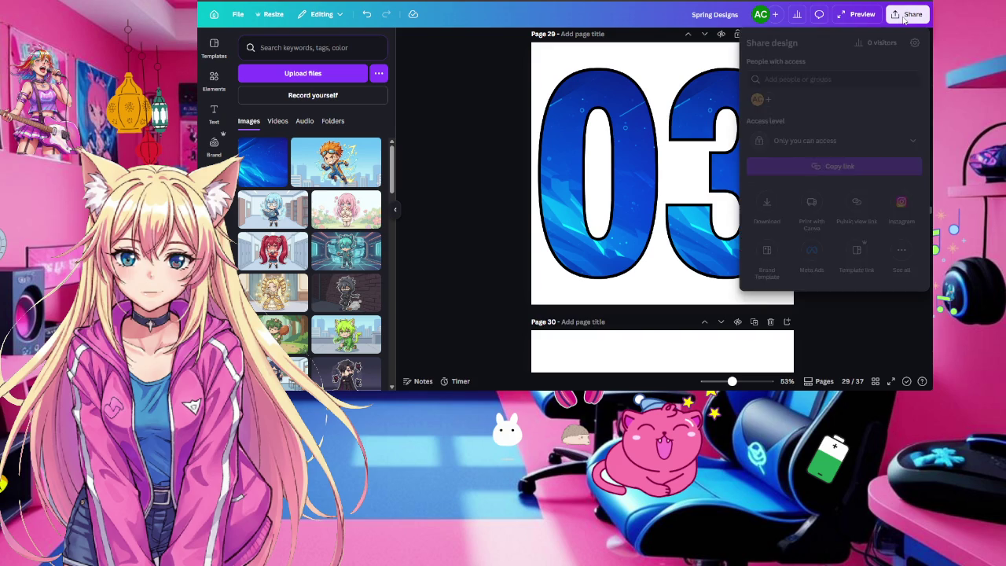
{"action": "left_click", "coordinate": [767, 204]}
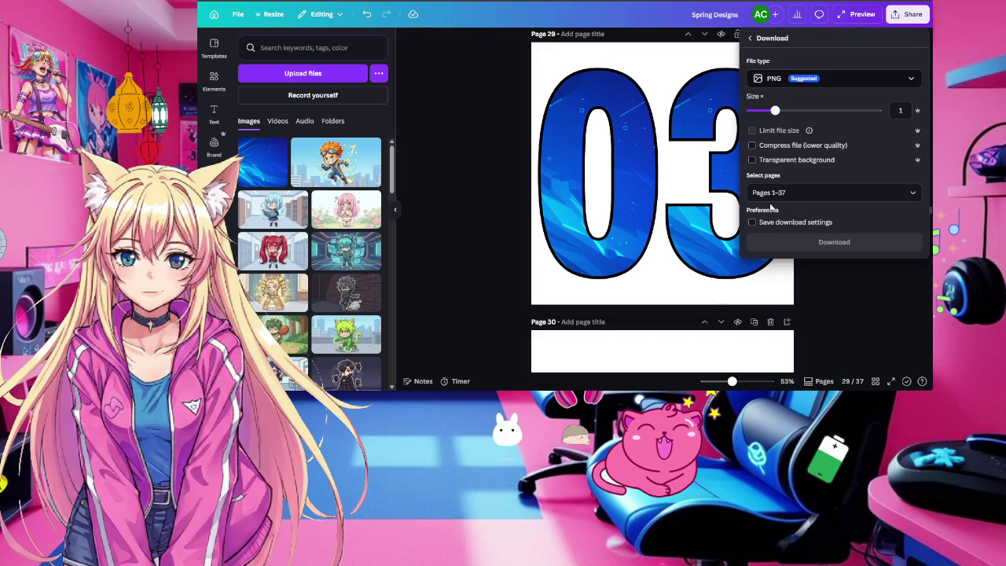
{"action": "left_click", "coordinate": [752, 160]}
{"action": "left_click", "coordinate": [774, 193]}
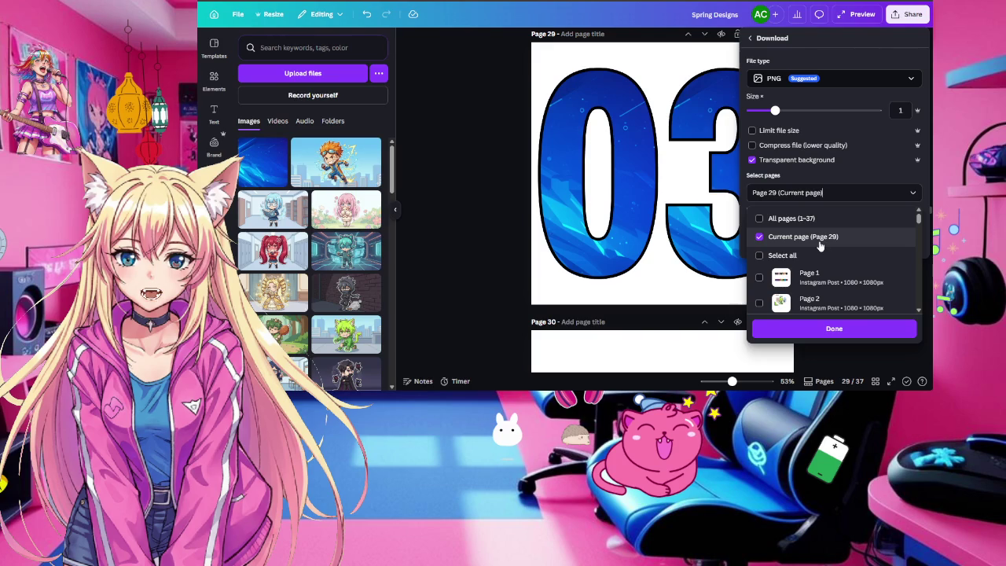
{"action": "left_click", "coordinate": [840, 330]}
{"action": "left_click", "coordinate": [845, 243]}
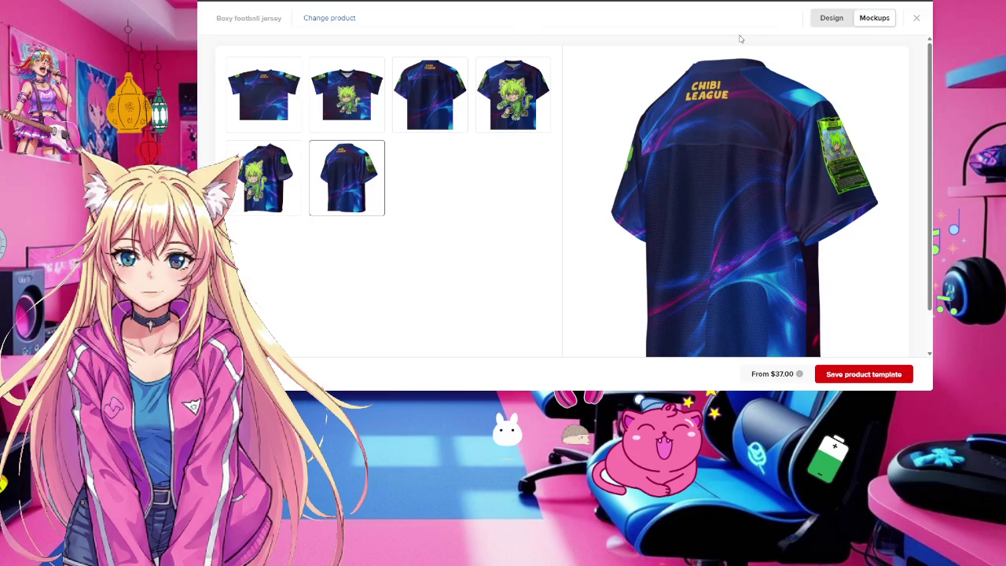
Switch from Mockups back to the Design editor on the left sleeve
{"action": "left_click", "coordinate": [832, 19]}
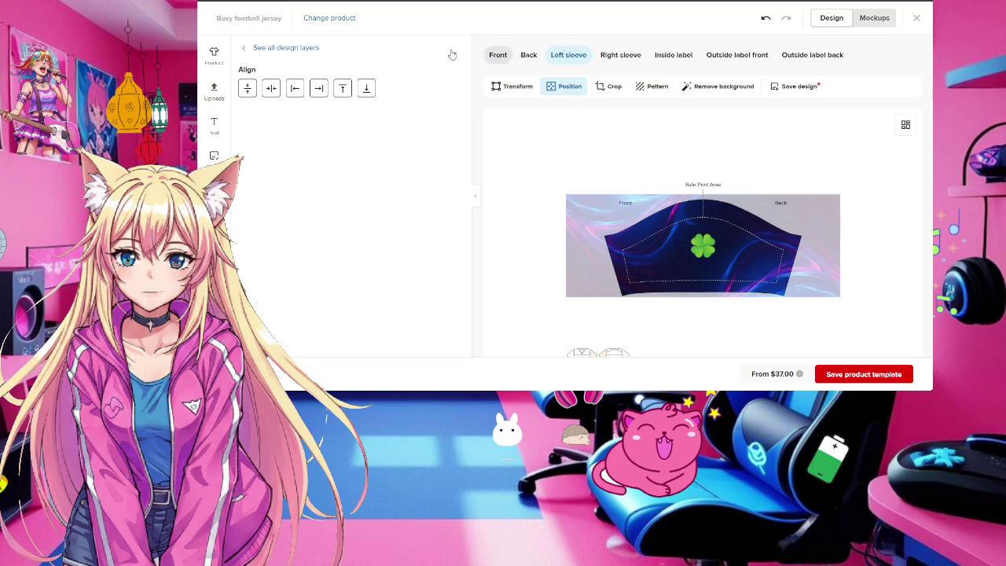
On the jersey Back, upload the transparent 03 PNG to the File library
{"action": "left_click", "coordinate": [529, 56]}
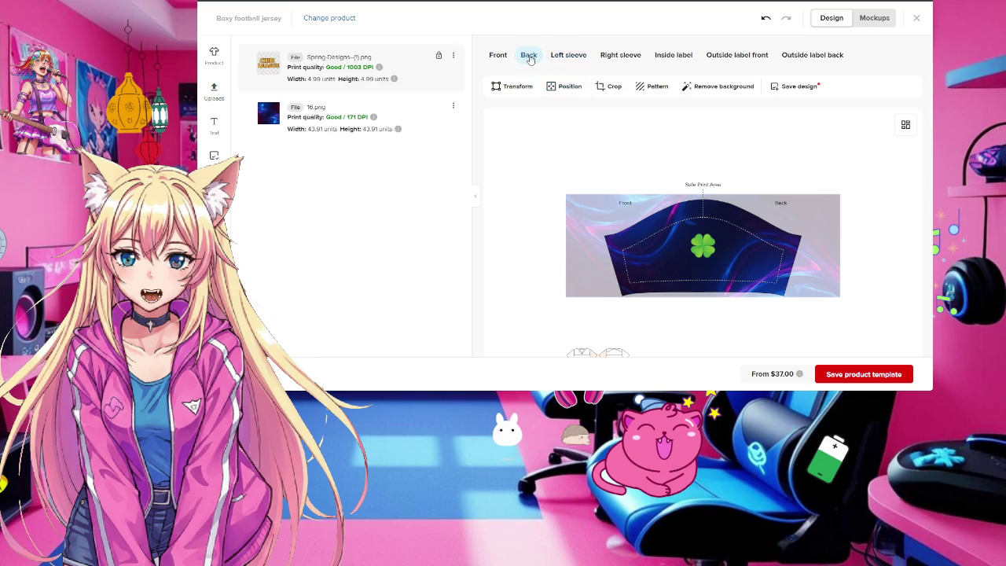
{"action": "left_click", "coordinate": [215, 91]}
{"action": "mouse_move", "coordinate": [620, 134]}
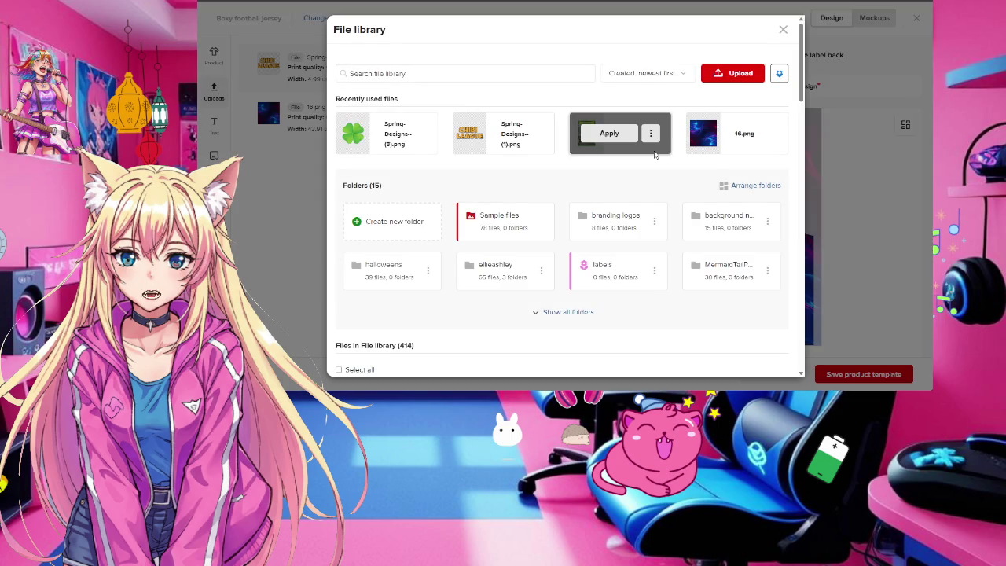
{"action": "scroll", "coordinate": [655, 154], "scroll_direction": "down", "scroll_amount": 3}
{"action": "scroll", "coordinate": [655, 154], "scroll_direction": "down", "scroll_amount": 3}
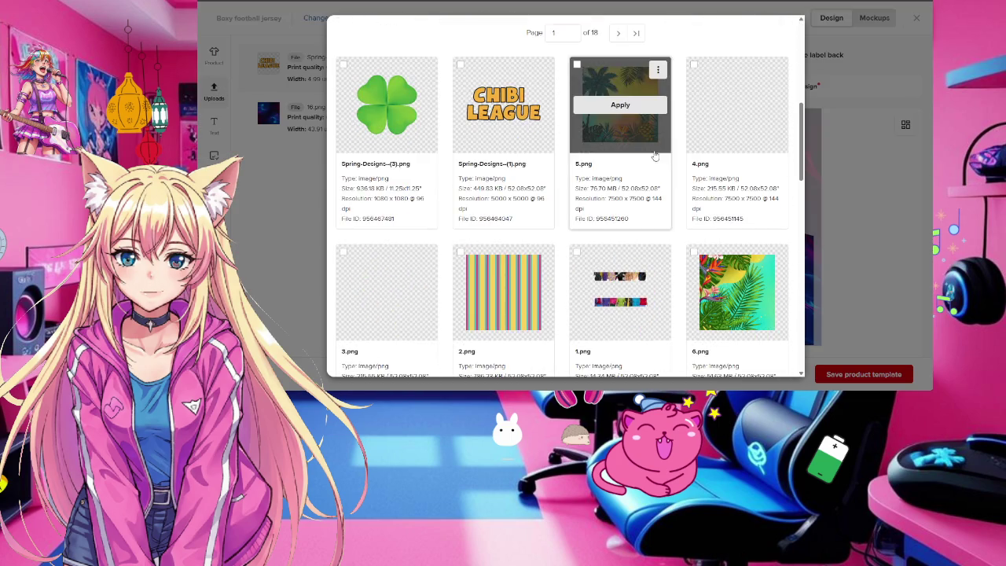
{"action": "scroll", "coordinate": [655, 155], "scroll_direction": "up", "scroll_amount": 5}
{"action": "scroll", "coordinate": [655, 155], "scroll_direction": "up", "scroll_amount": 2}
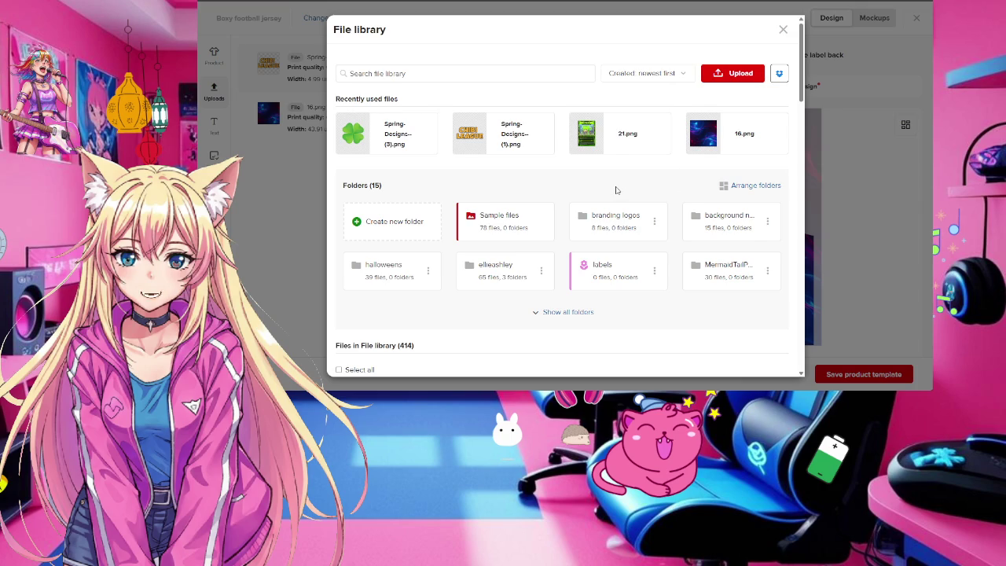
{"action": "left_click", "coordinate": [728, 75]}
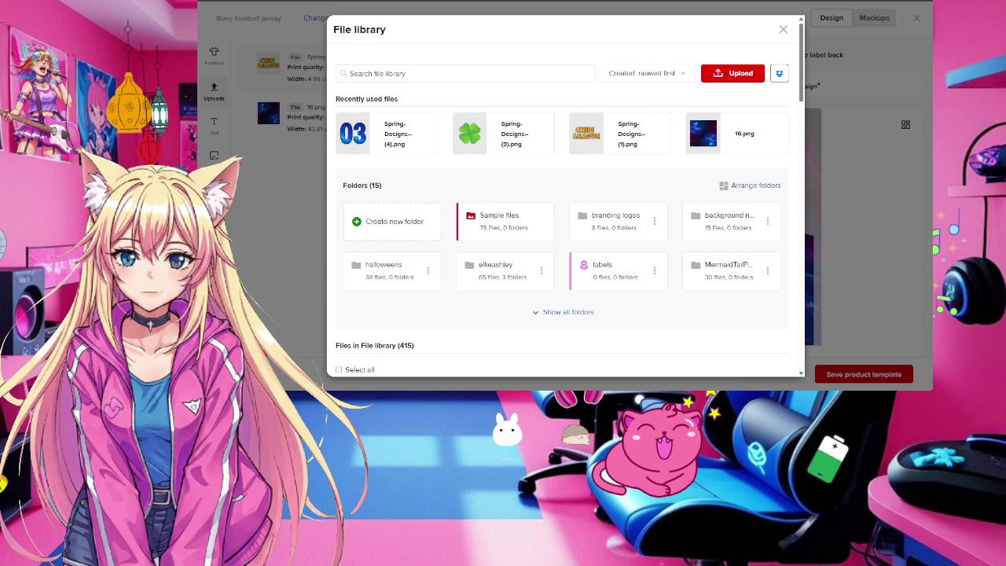
{"action": "left_click", "coordinate": [261, 249]}
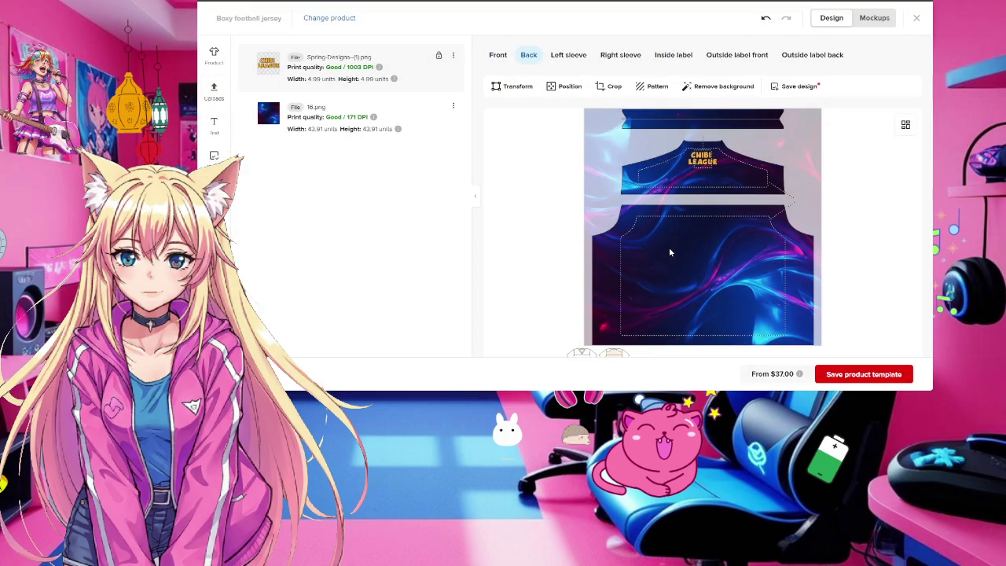
{"action": "left_click", "coordinate": [214, 92]}
Apply the 03 file to the back, shrink it to 17.59 square, and centre it horizontally
{"action": "left_click", "coordinate": [382, 134]}
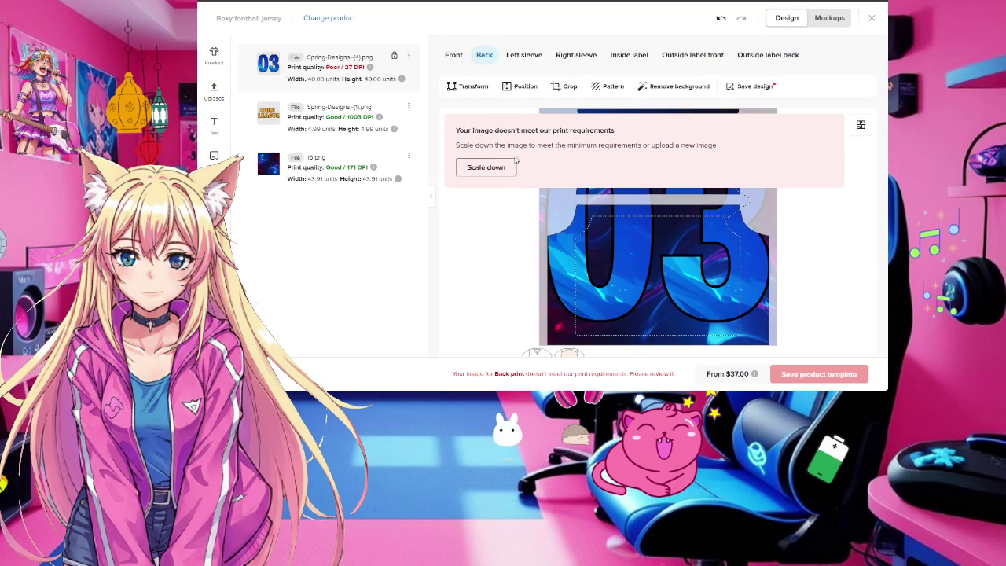
{"action": "left_click", "coordinate": [607, 249]}
{"action": "left_click", "coordinate": [486, 167]}
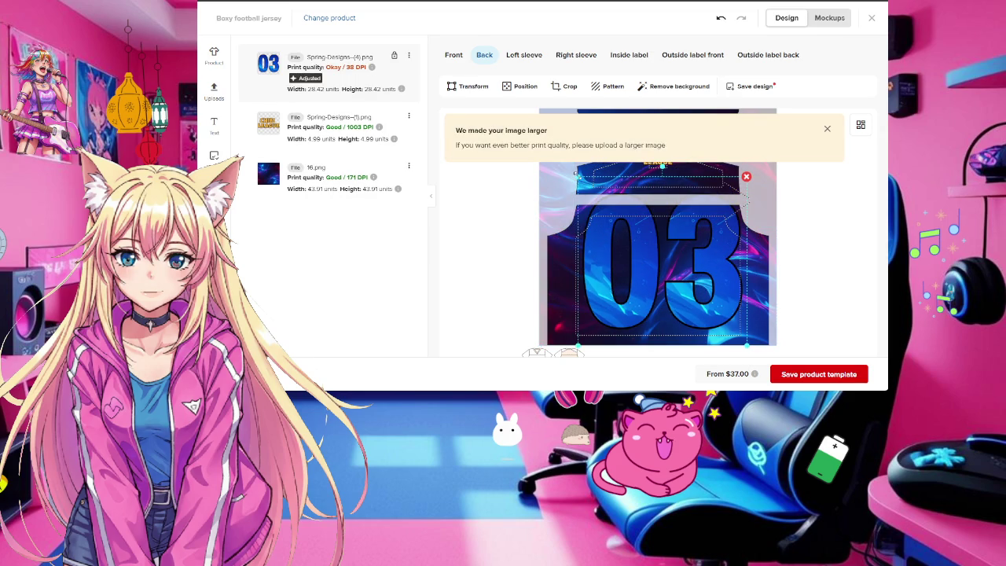
{"action": "mouse_move", "coordinate": [577, 177]}
{"action": "left_mouse_down"}
{"action": "mouse_move", "coordinate": [595, 206]}
{"action": "mouse_move", "coordinate": [609, 209]}
{"action": "left_mouse_up"}
{"action": "left_click_drag", "start_coordinate": [694, 247], "coordinate": [690, 247]}
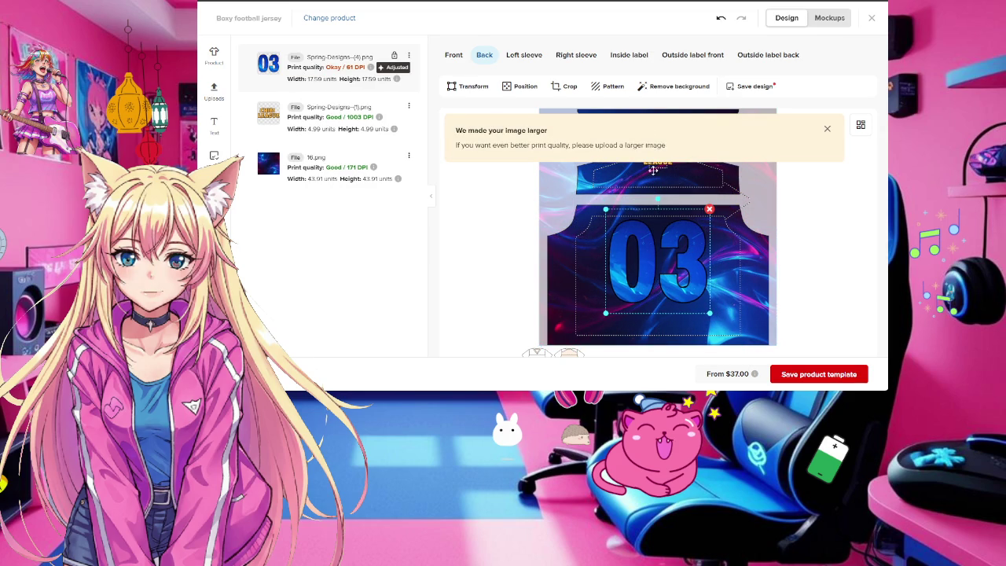
{"action": "left_click", "coordinate": [513, 89]}
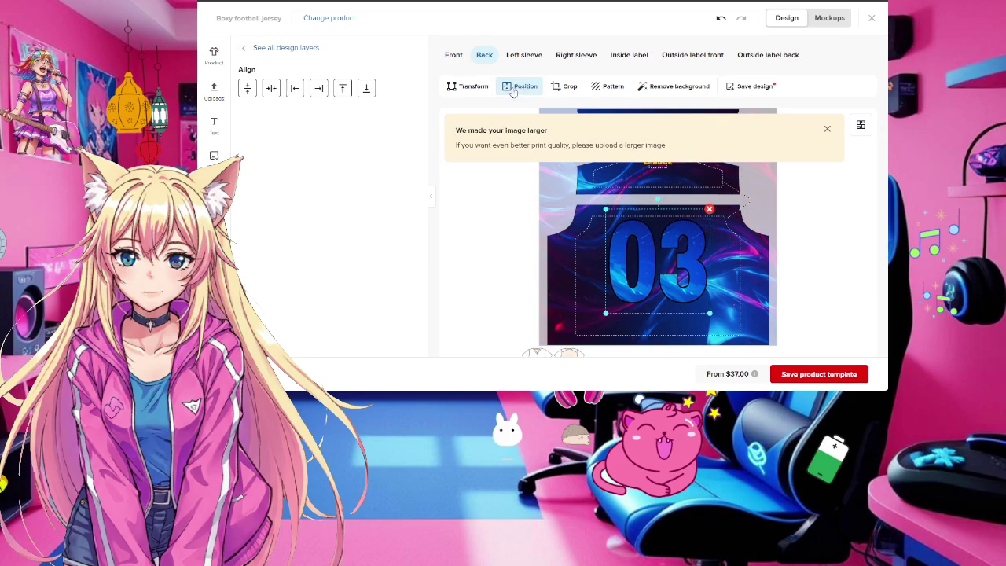
{"action": "left_click", "coordinate": [271, 88]}
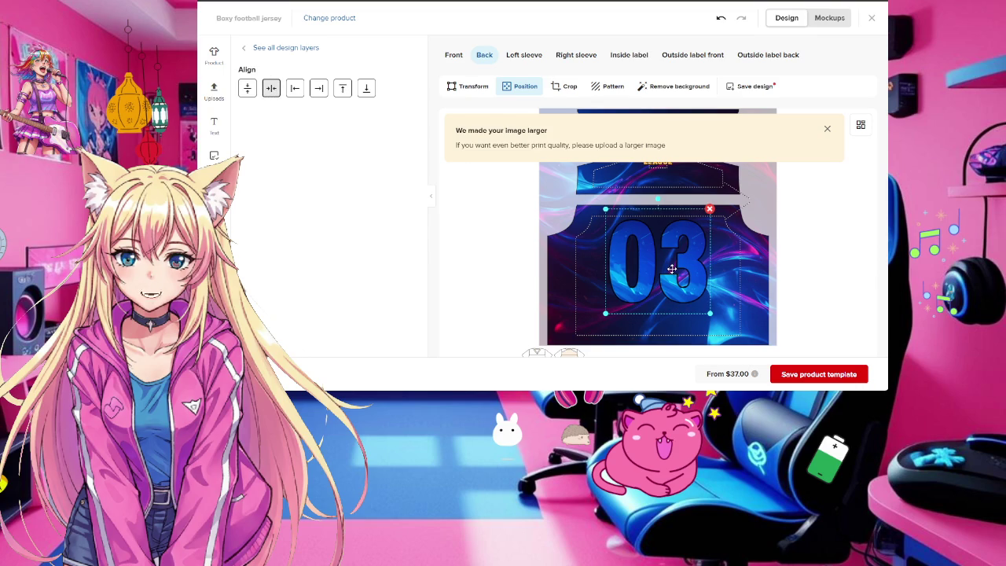
Generate the jersey mockups and preview each front and back view
{"action": "left_click", "coordinate": [829, 17]}
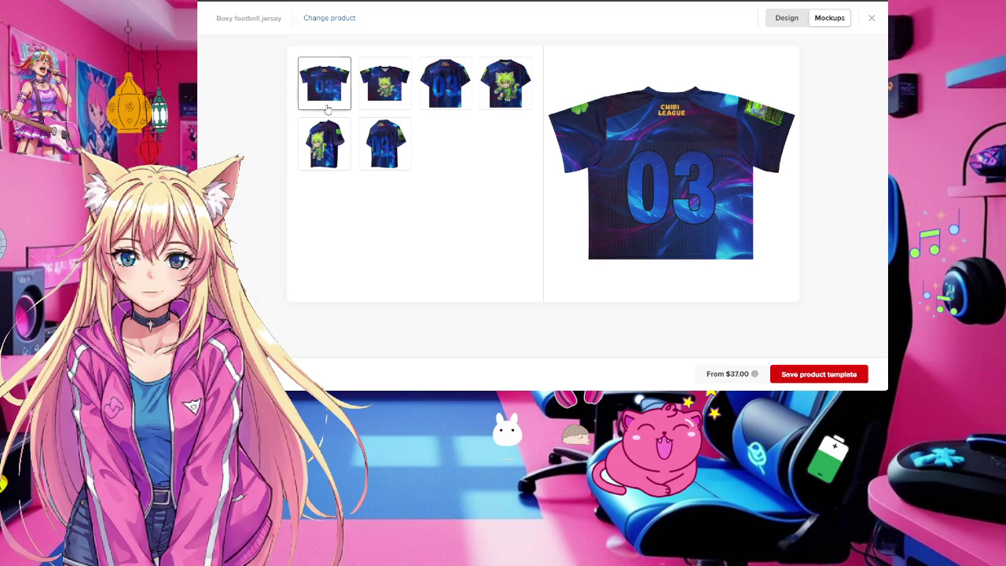
{"action": "left_click", "coordinate": [387, 91]}
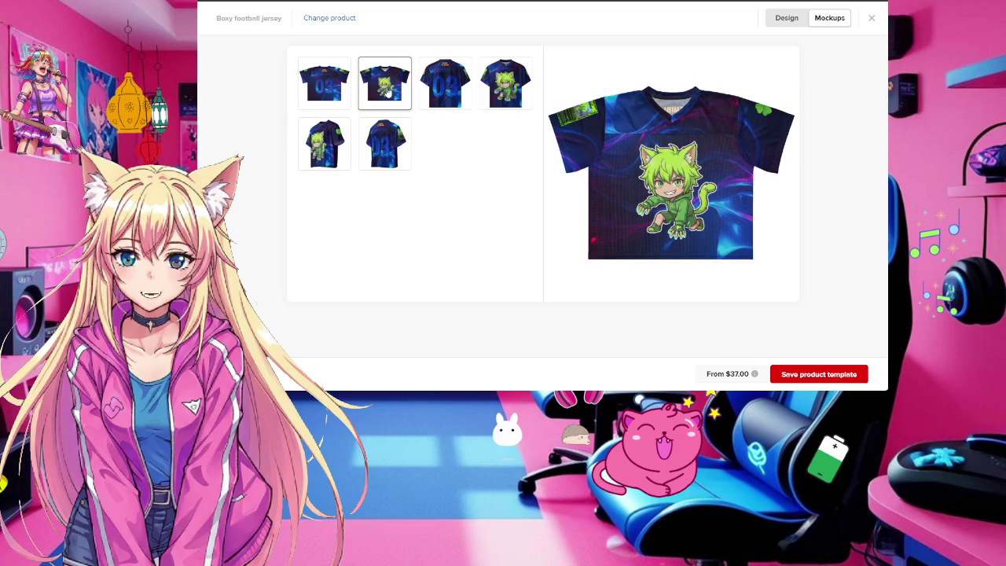
{"action": "left_click", "coordinate": [491, 93]}
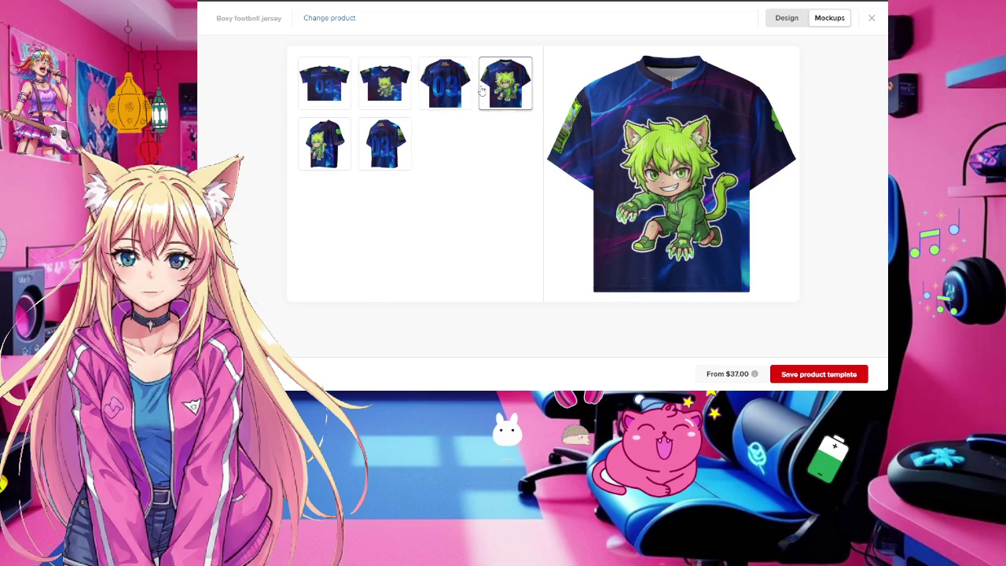
{"action": "left_click", "coordinate": [444, 84]}
{"action": "left_click", "coordinate": [384, 144]}
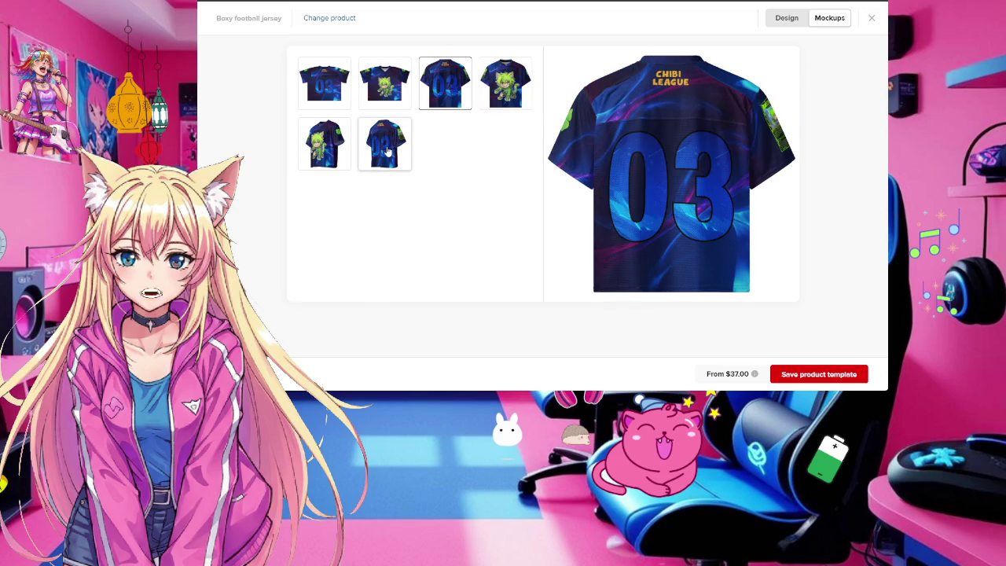
{"action": "left_click", "coordinate": [322, 154]}
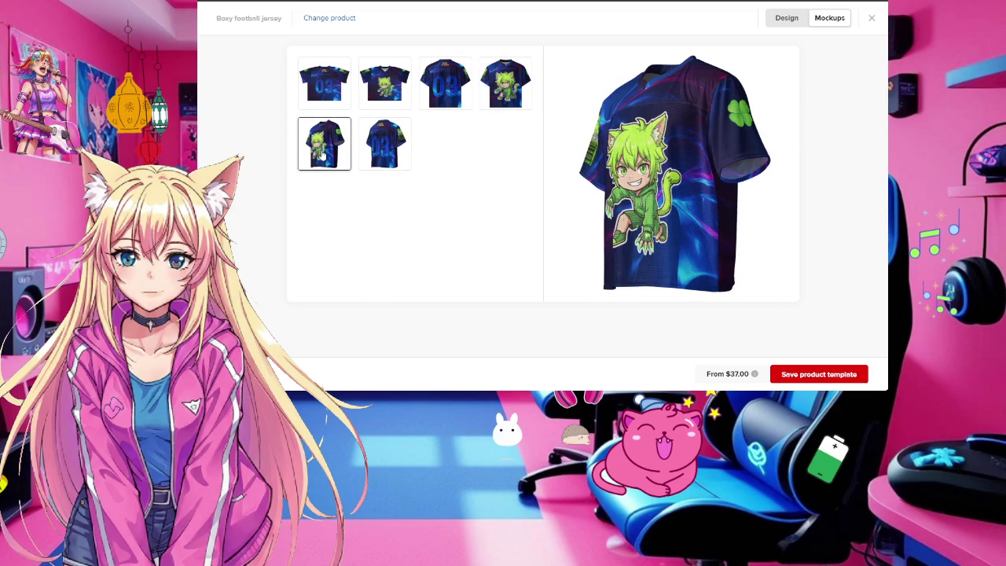
{"action": "left_click", "coordinate": [323, 83]}
{"action": "left_click", "coordinate": [384, 83]}
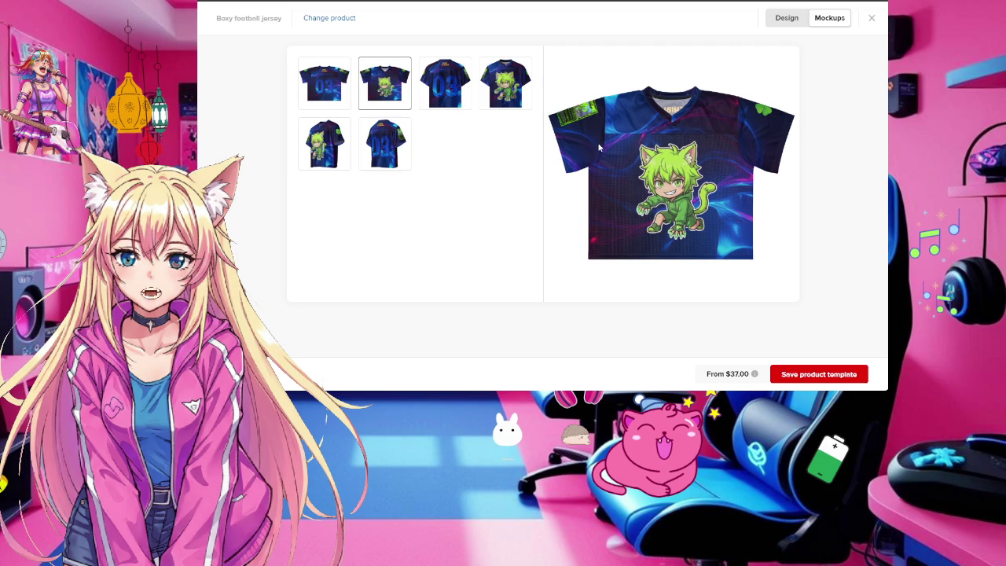
{"action": "left_click", "coordinate": [442, 77]}
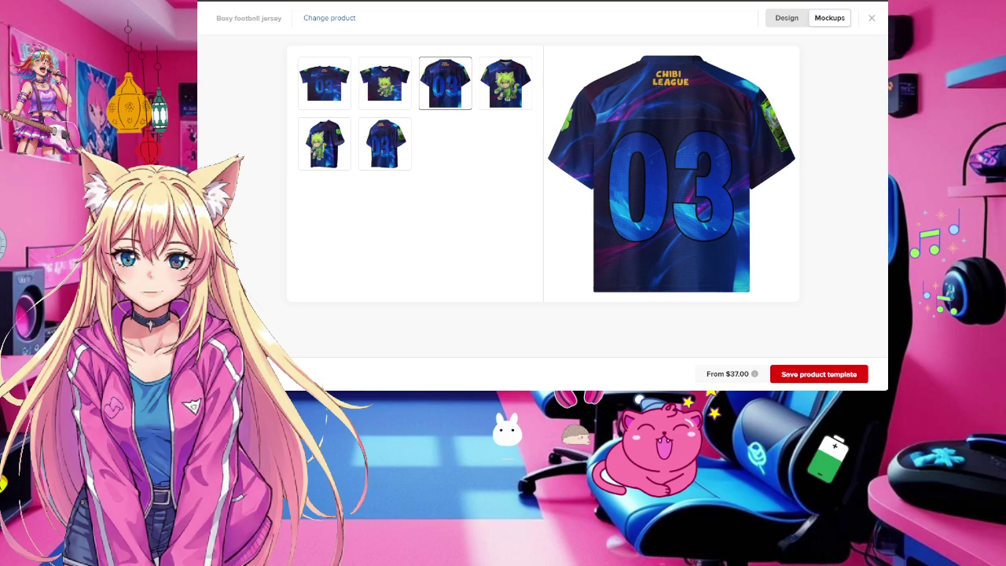
Leave the Printful mockups for the Weebly editor tab showing the JOIN THE CREW site
{"action": "key", "text": "ctrl+t"}
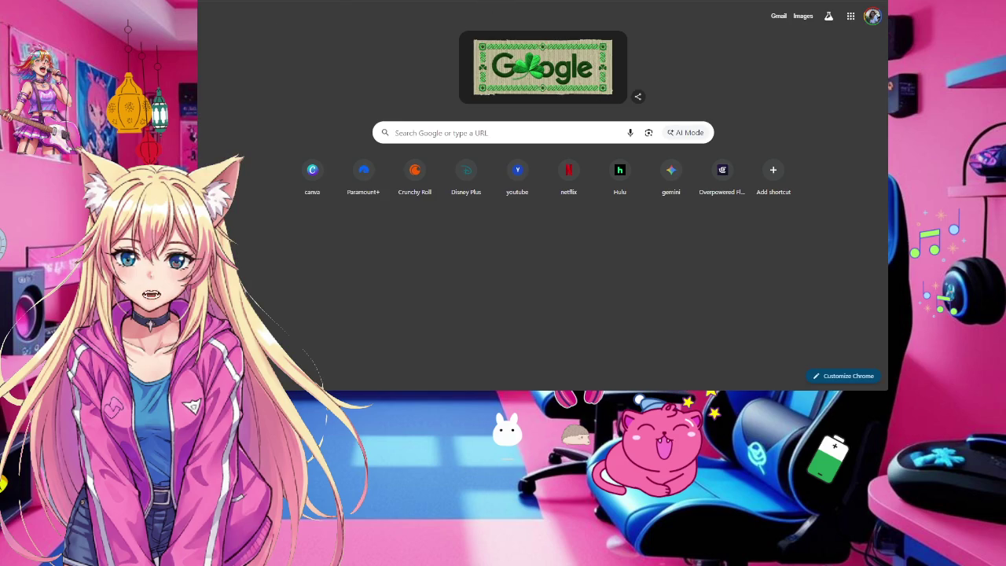
{"action": "key", "text": "ctrl+w"}
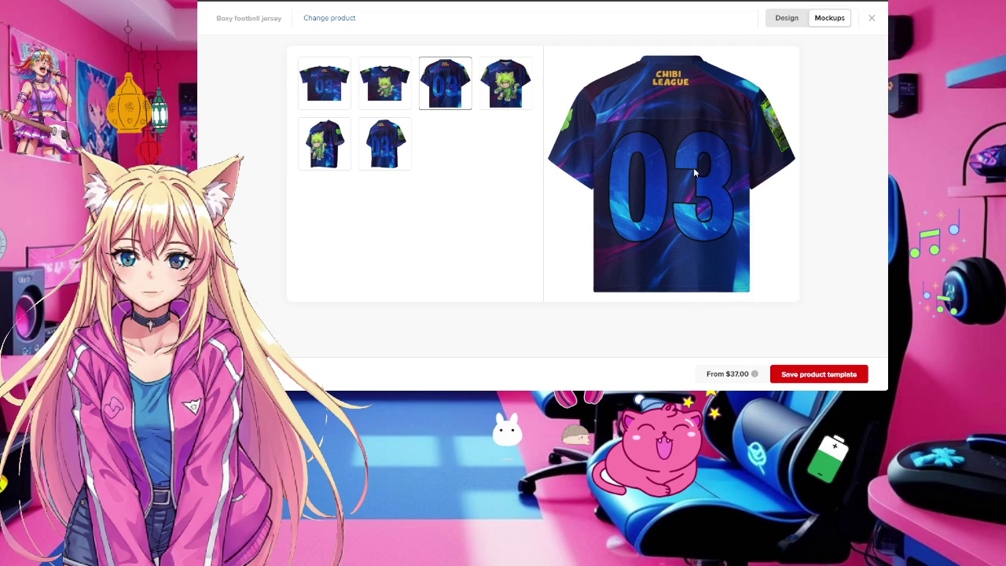
{"action": "left_click", "coordinate": [259, 3]}
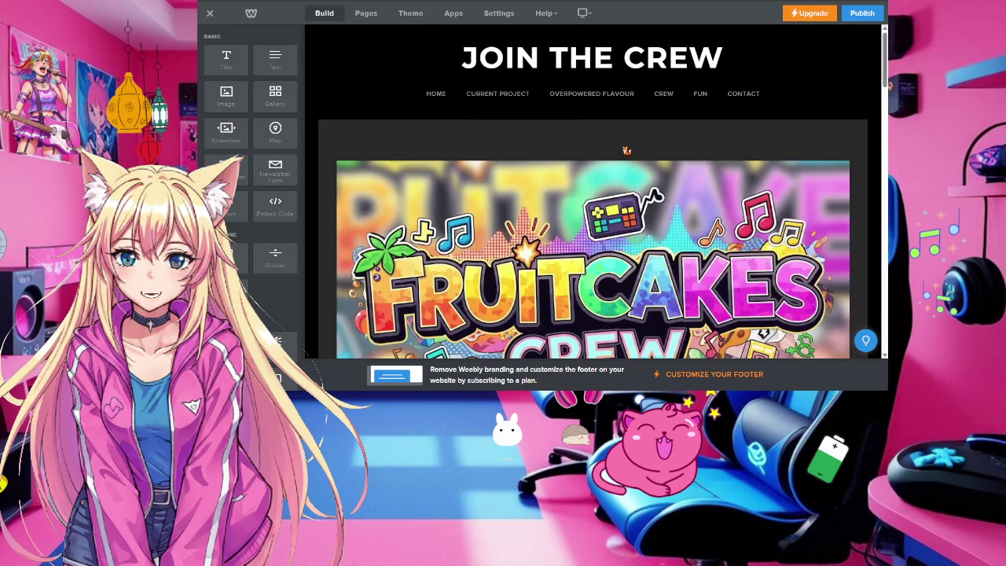
Scroll through the JOIN THE CREW page to locate THE TEAM section
{"action": "scroll", "coordinate": [626, 150], "scroll_direction": "down", "scroll_amount": 1}
{"action": "scroll", "coordinate": [626, 150], "scroll_direction": "down", "scroll_amount": 3}
{"action": "scroll", "coordinate": [626, 151], "scroll_direction": "down", "scroll_amount": 3}
{"action": "scroll", "coordinate": [627, 151], "scroll_direction": "down", "scroll_amount": 3}
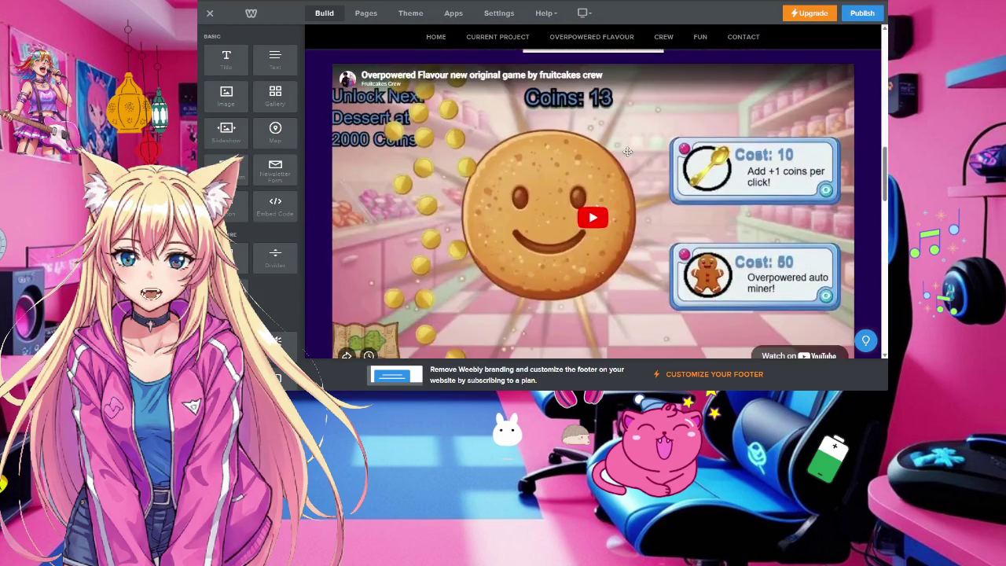
{"action": "scroll", "coordinate": [627, 151], "scroll_direction": "down", "scroll_amount": 3}
{"action": "scroll", "coordinate": [627, 151], "scroll_direction": "down", "scroll_amount": 3}
{"action": "scroll", "coordinate": [627, 151], "scroll_direction": "up", "scroll_amount": 3}
{"action": "scroll", "coordinate": [627, 151], "scroll_direction": "up", "scroll_amount": 4}
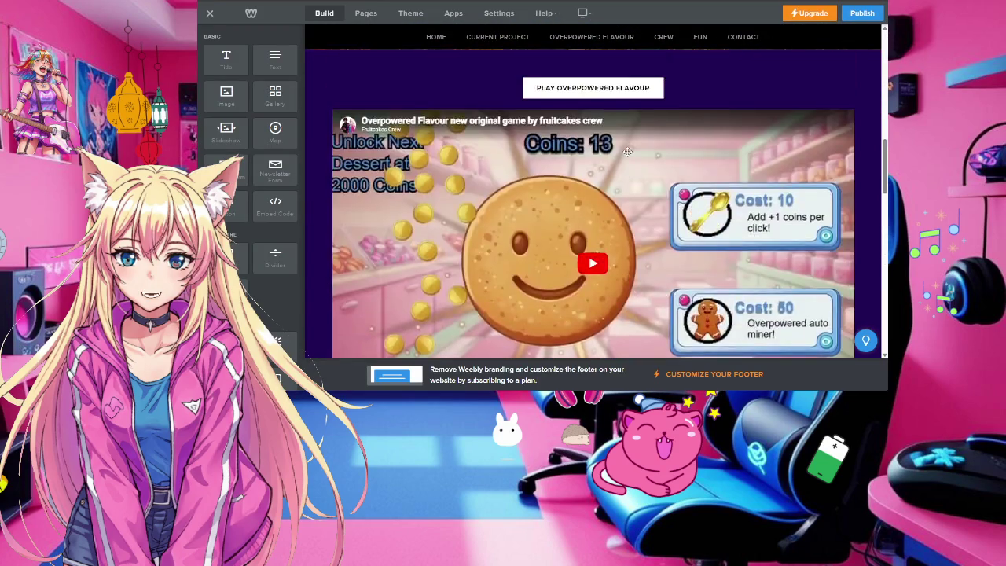
{"action": "scroll", "coordinate": [627, 151], "scroll_direction": "up", "scroll_amount": 3}
{"action": "scroll", "coordinate": [627, 151], "scroll_direction": "down", "scroll_amount": 2}
{"action": "scroll", "coordinate": [627, 151], "scroll_direction": "down", "scroll_amount": 3}
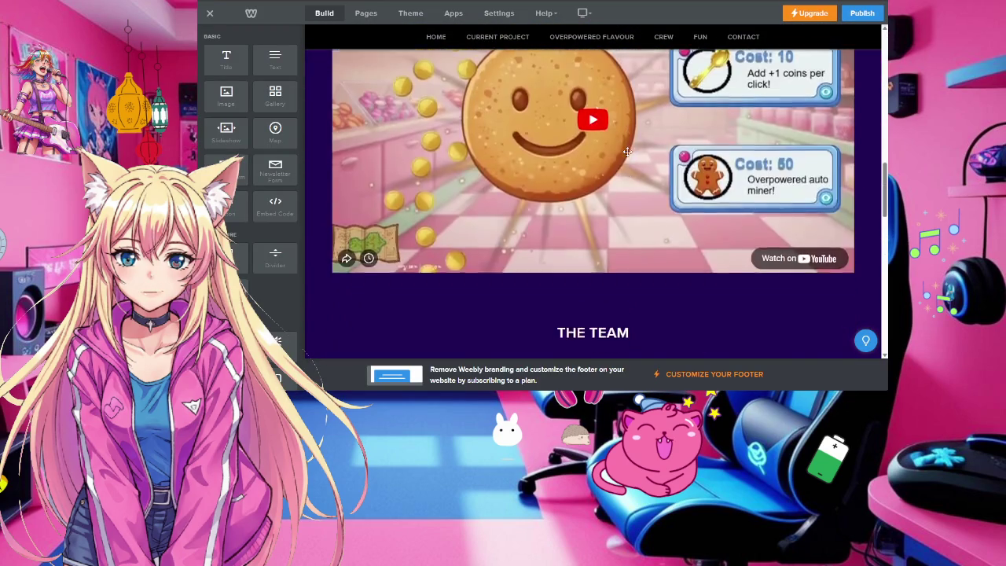
{"action": "scroll", "coordinate": [627, 151], "scroll_direction": "down", "scroll_amount": 5}
{"action": "scroll", "coordinate": [627, 151], "scroll_direction": "down", "scroll_amount": 2}
{"action": "scroll", "coordinate": [627, 151], "scroll_direction": "up", "scroll_amount": 2}
{"action": "scroll", "coordinate": [233, 223], "scroll_direction": "down", "scroll_amount": 1}
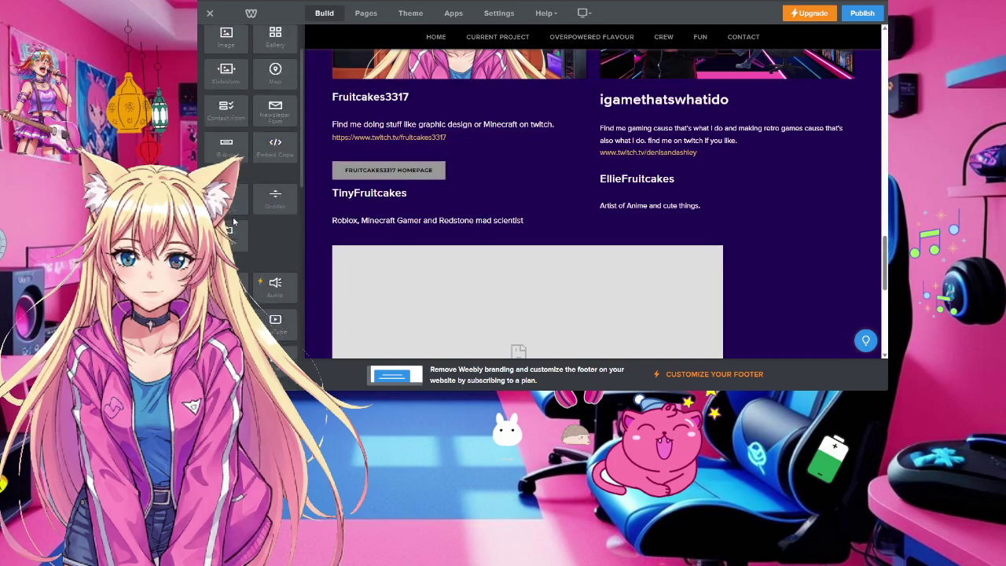
{"action": "scroll", "coordinate": [234, 222], "scroll_direction": "down", "scroll_amount": 3}
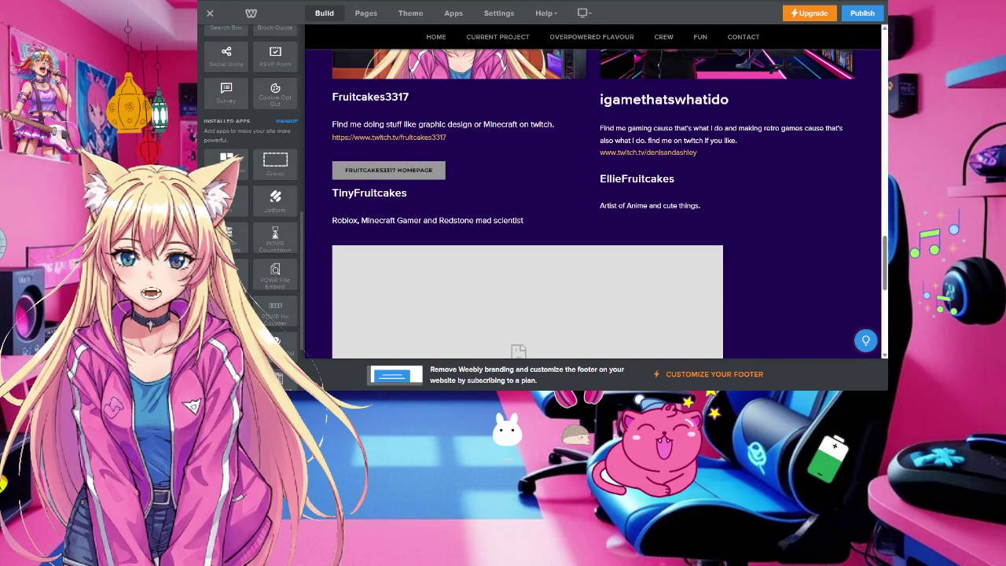
{"action": "scroll", "coordinate": [250, 196], "scroll_direction": "up", "scroll_amount": 2}
{"action": "scroll", "coordinate": [439, 220], "scroll_direction": "up", "scroll_amount": 3}
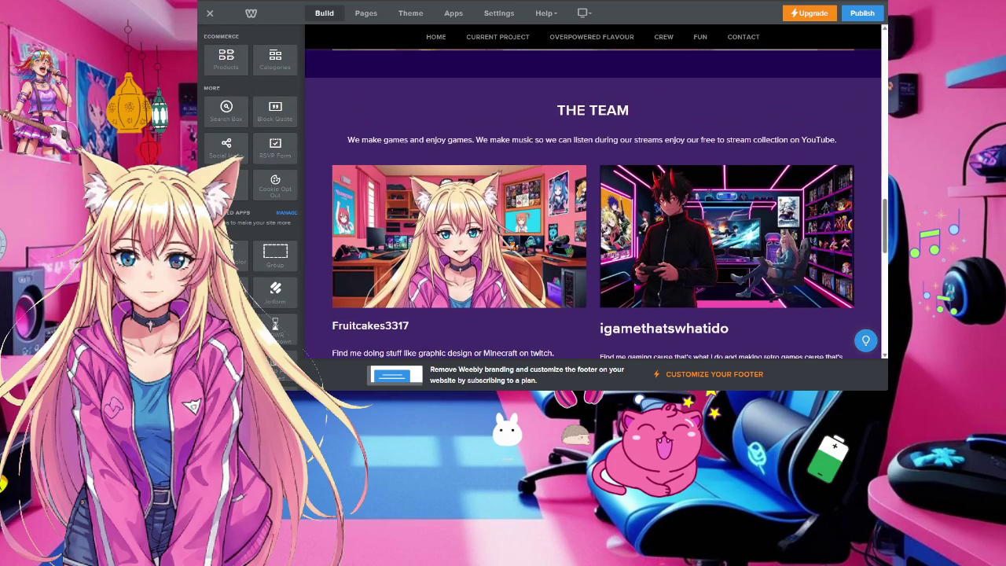
{"action": "mouse_move", "coordinate": [546, 94]}
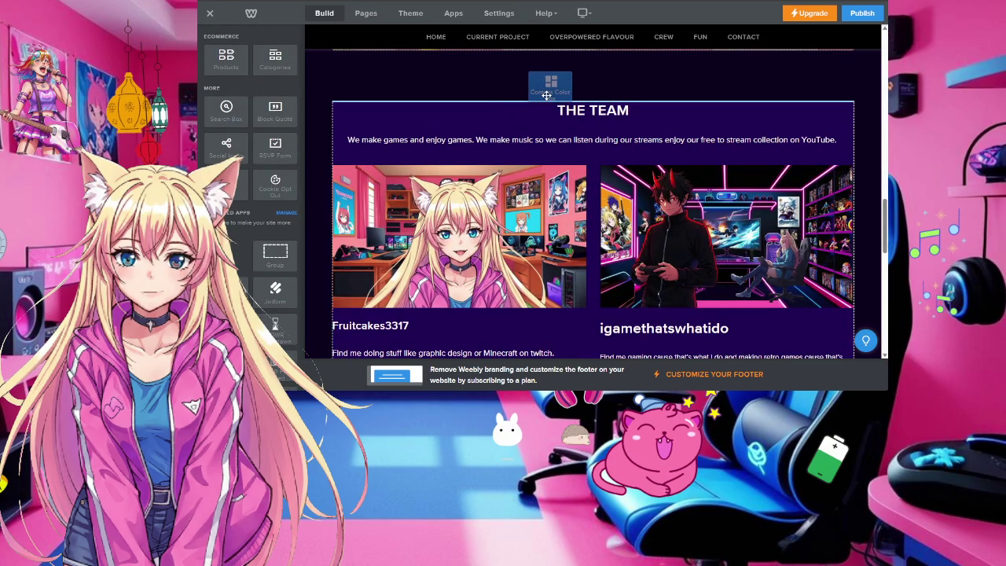
Reposition THE TEAM heading and its description line, and narrow the editor window slightly
{"action": "left_click_drag", "start_coordinate": [546, 95], "coordinate": [605, 131]}
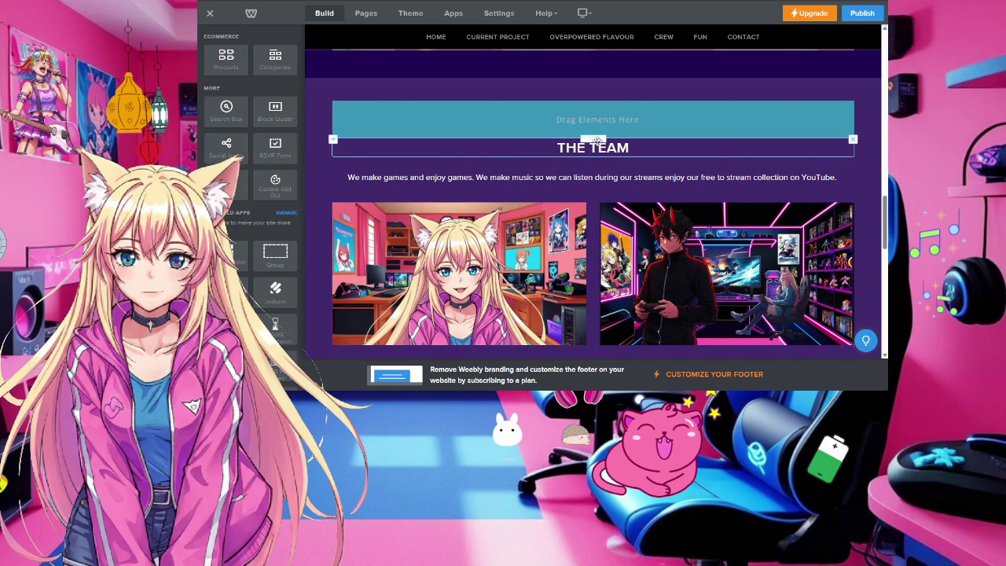
{"action": "left_click_drag", "start_coordinate": [597, 140], "coordinate": [597, 118]}
{"action": "scroll", "coordinate": [590, 170], "scroll_direction": "down", "scroll_amount": 1}
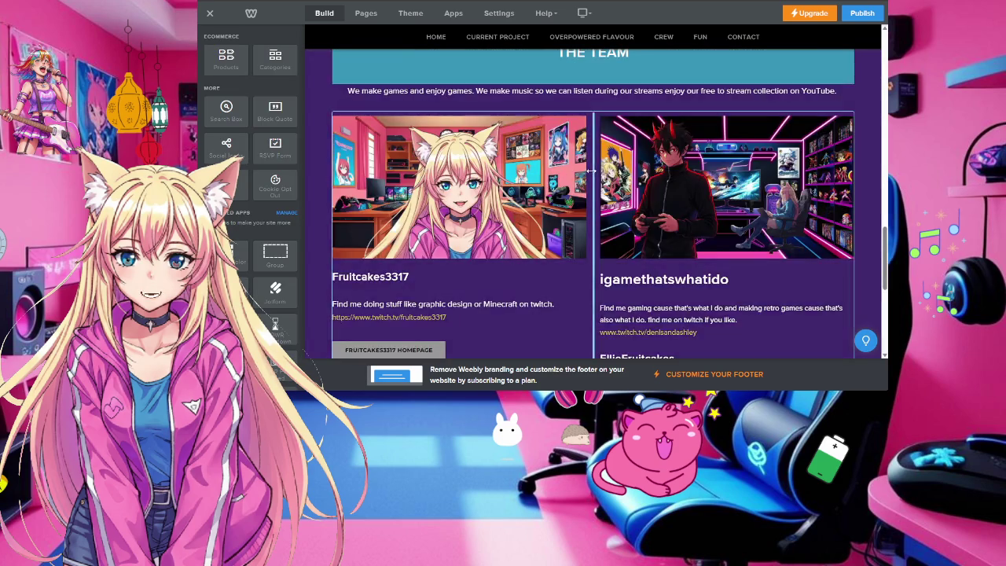
{"action": "scroll", "coordinate": [591, 170], "scroll_direction": "up", "scroll_amount": 1}
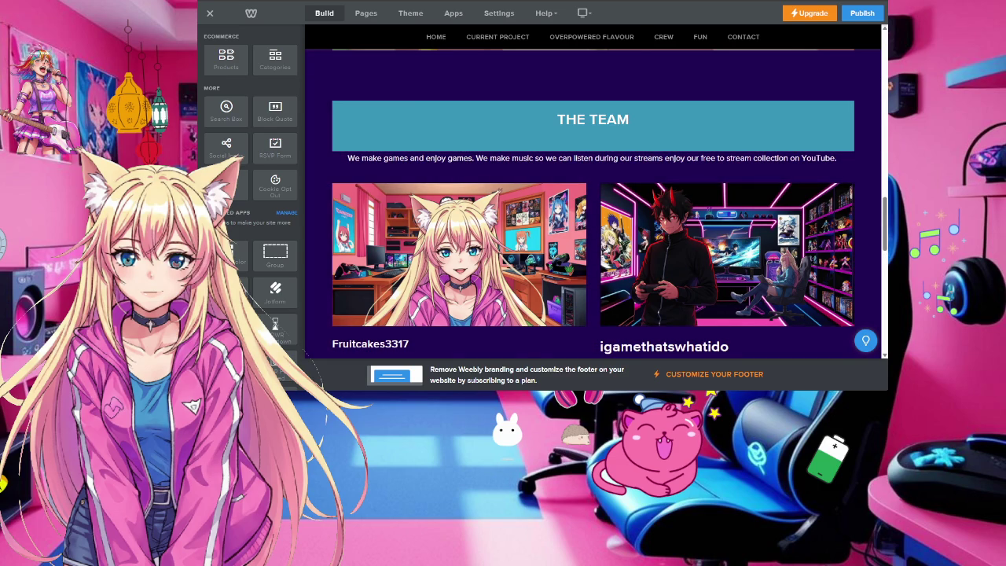
{"action": "left_click_drag", "start_coordinate": [886, 276], "coordinate": [863, 277]}
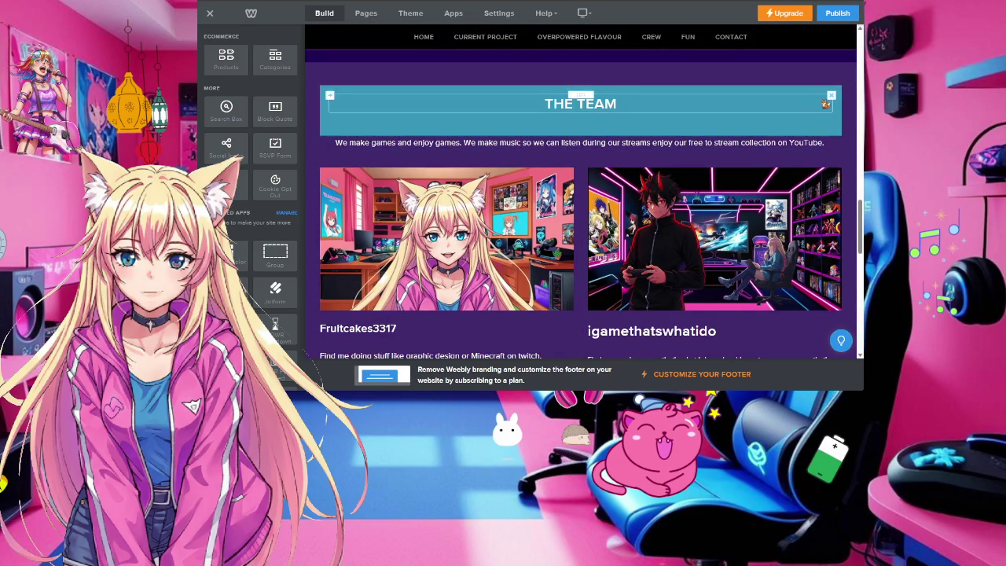
Review the team section and select the igamethatswhatido team member image
{"action": "scroll", "coordinate": [766, 150], "scroll_direction": "up", "scroll_amount": 2}
{"action": "scroll", "coordinate": [755, 172], "scroll_direction": "up", "scroll_amount": 3}
{"action": "scroll", "coordinate": [746, 193], "scroll_direction": "up", "scroll_amount": 3}
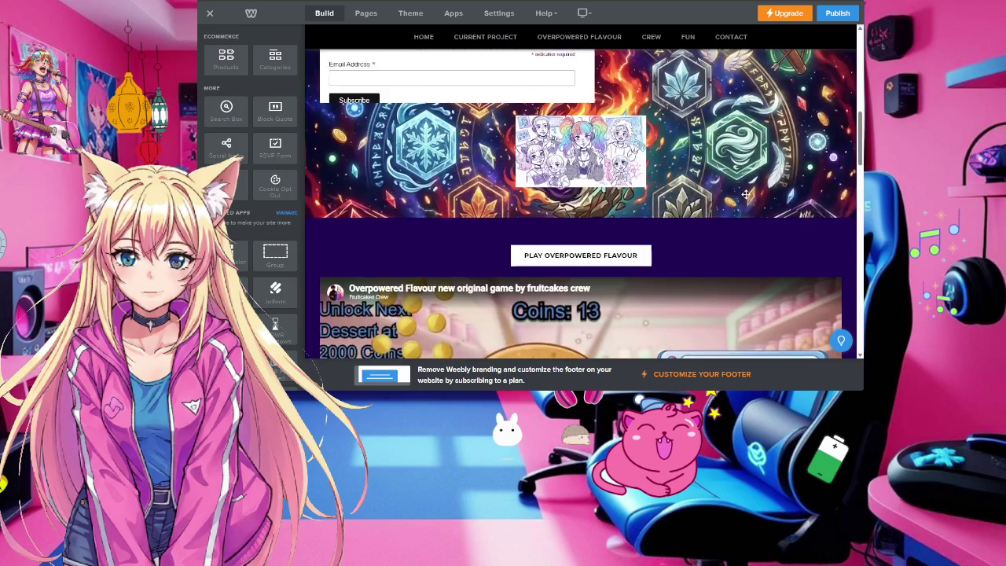
{"action": "scroll", "coordinate": [746, 194], "scroll_direction": "up", "scroll_amount": 3}
{"action": "scroll", "coordinate": [746, 193], "scroll_direction": "up", "scroll_amount": 3}
{"action": "scroll", "coordinate": [745, 194], "scroll_direction": "up", "scroll_amount": 2}
{"action": "scroll", "coordinate": [746, 194], "scroll_direction": "down", "scroll_amount": 3}
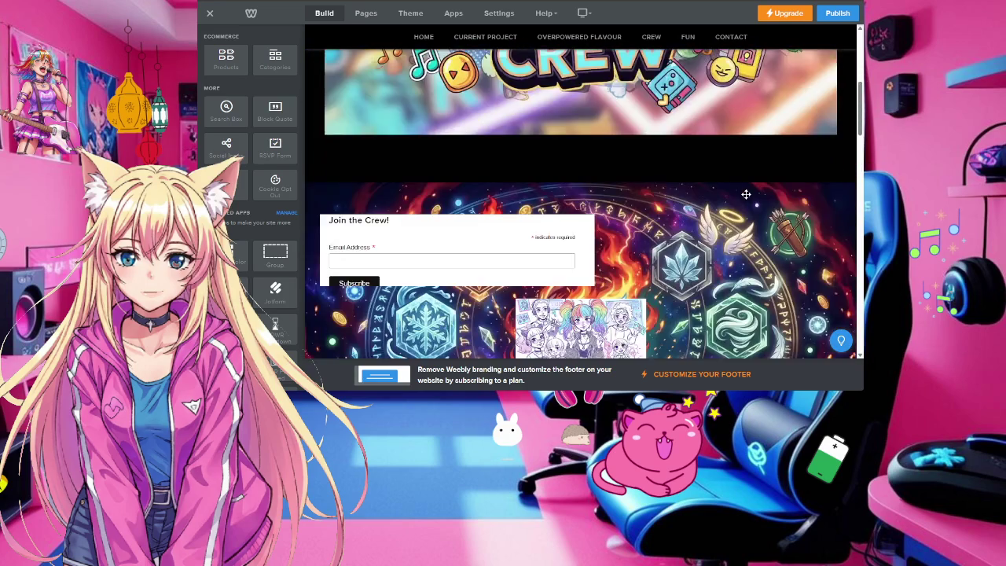
{"action": "scroll", "coordinate": [745, 193], "scroll_direction": "down", "scroll_amount": 3}
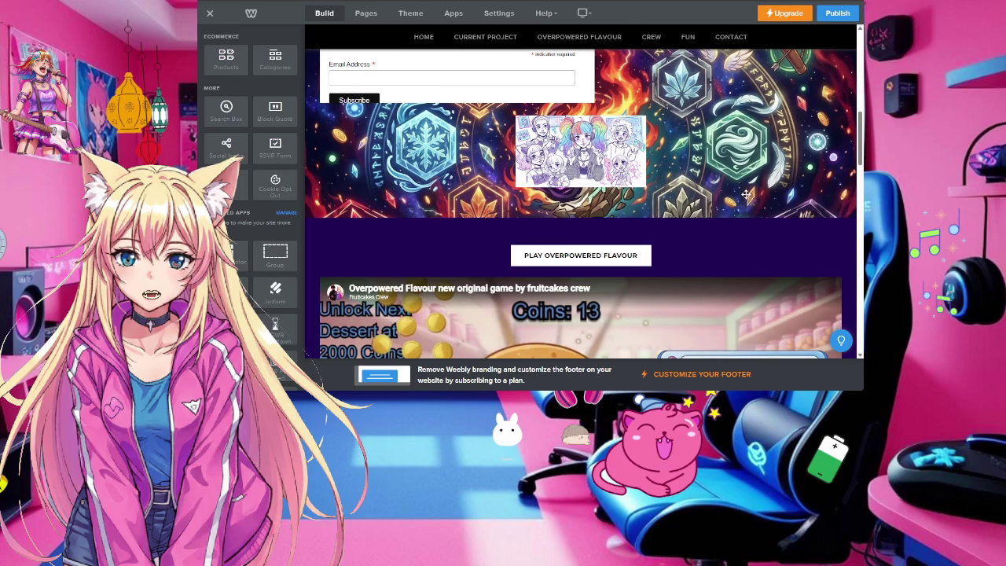
{"action": "scroll", "coordinate": [746, 193], "scroll_direction": "up", "scroll_amount": 4}
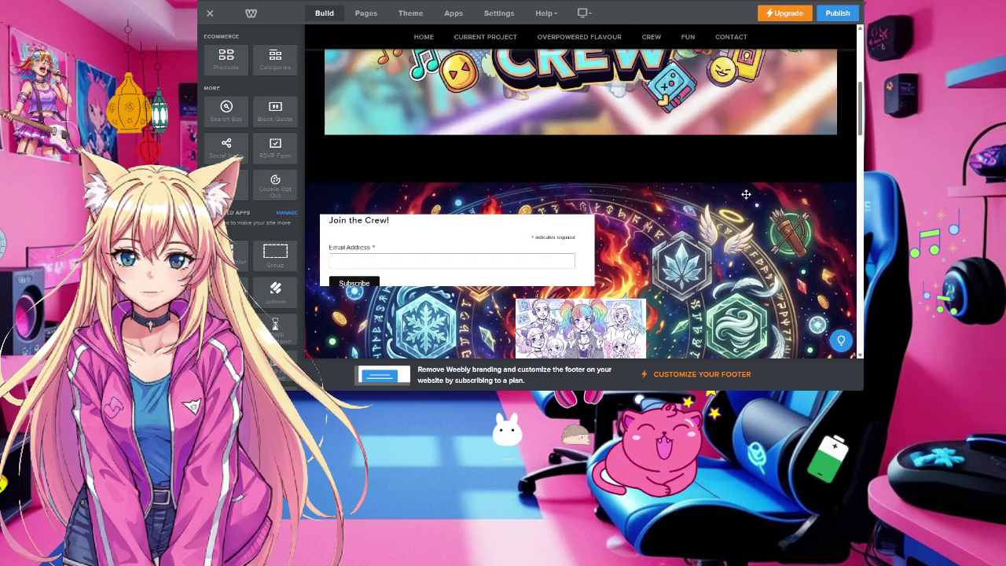
{"action": "scroll", "coordinate": [745, 193], "scroll_direction": "down", "scroll_amount": 2}
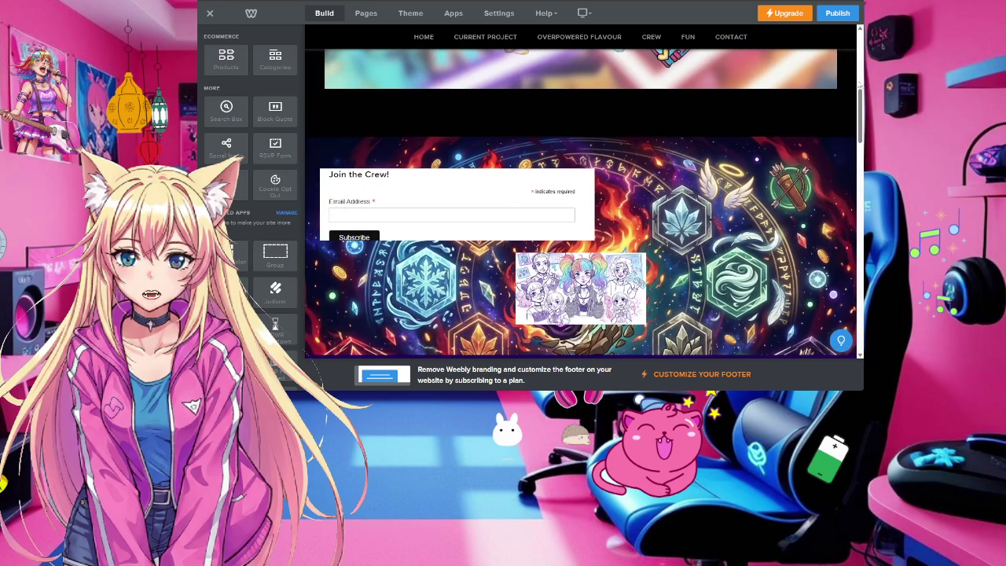
{"action": "scroll", "coordinate": [786, 173], "scroll_direction": "down", "scroll_amount": 2}
{"action": "scroll", "coordinate": [839, 125], "scroll_direction": "down", "scroll_amount": 5}
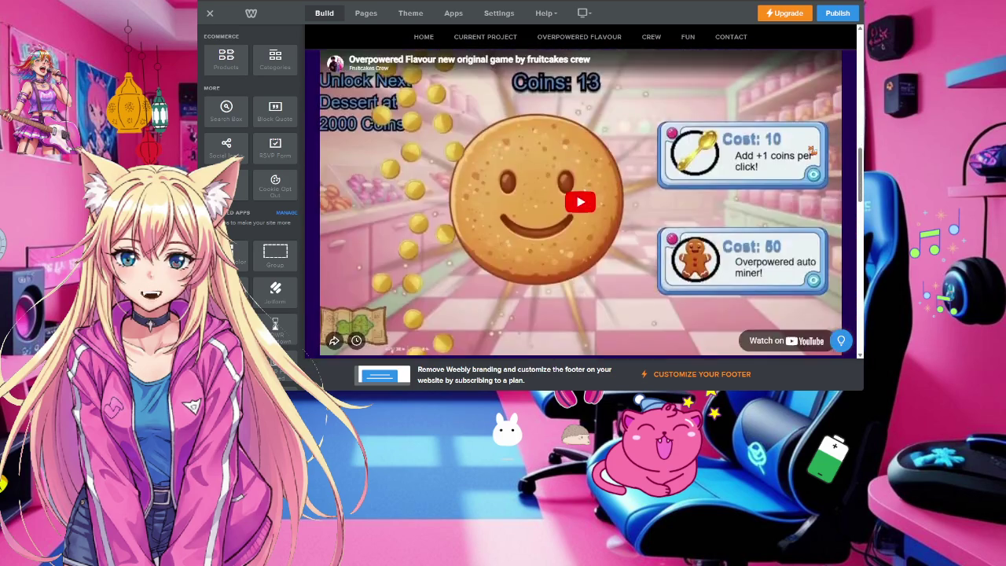
{"action": "scroll", "coordinate": [839, 124], "scroll_direction": "down", "scroll_amount": 5}
{"action": "scroll", "coordinate": [839, 124], "scroll_direction": "down", "scroll_amount": 3}
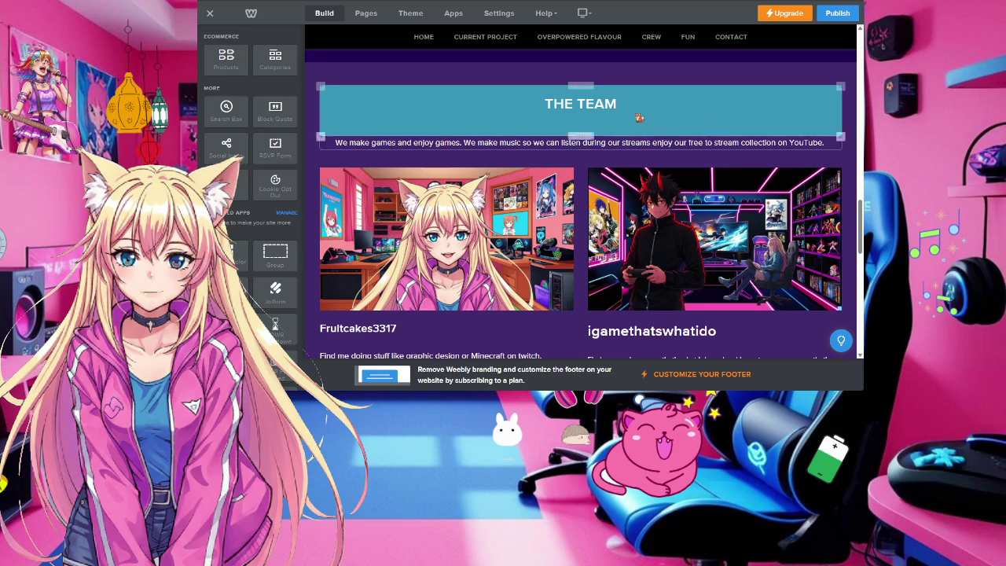
{"action": "scroll", "coordinate": [579, 138], "scroll_direction": "down", "scroll_amount": 1}
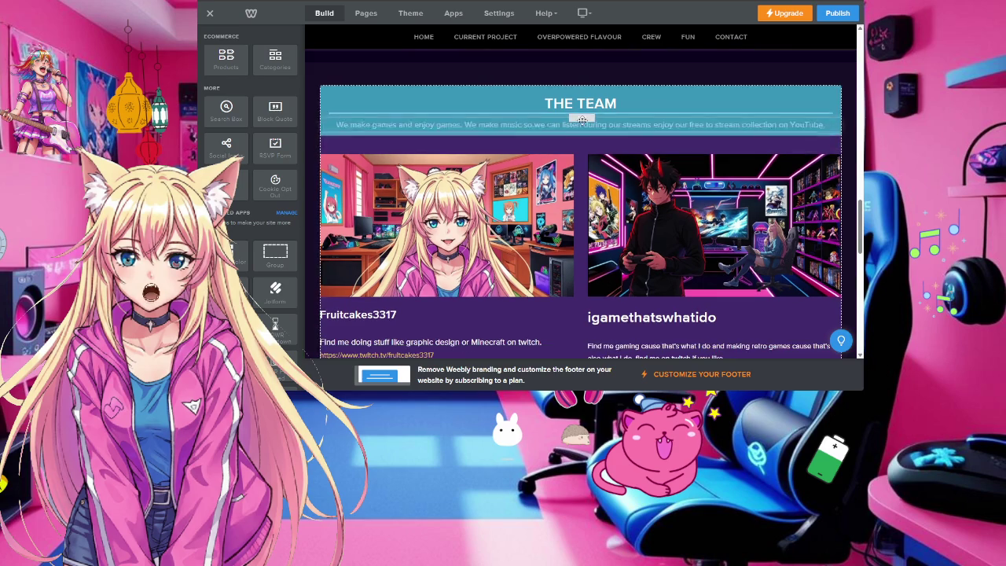
{"action": "scroll", "coordinate": [531, 208], "scroll_direction": "down", "scroll_amount": 2}
{"action": "scroll", "coordinate": [530, 196], "scroll_direction": "up", "scroll_amount": 3}
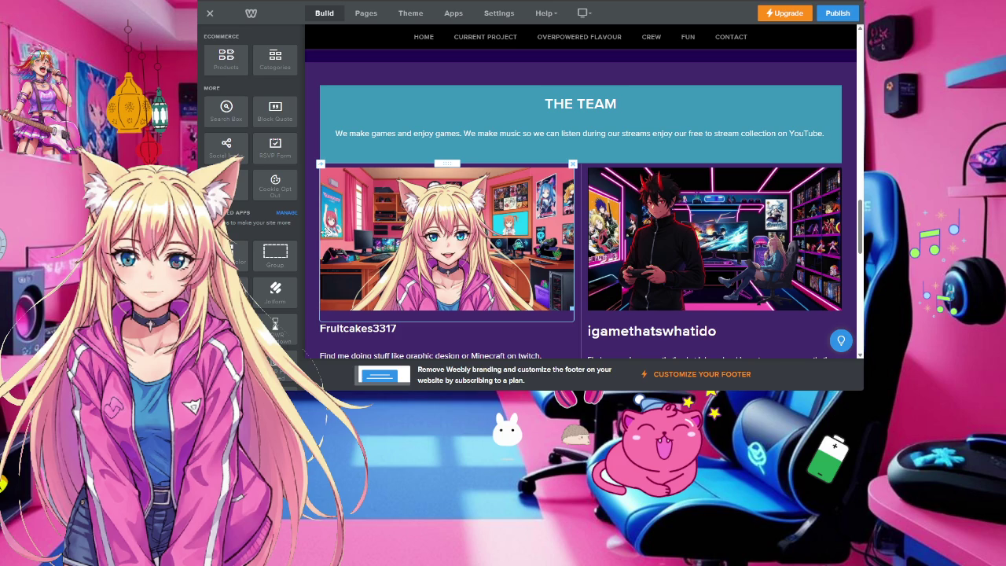
{"action": "left_click", "coordinate": [601, 206]}
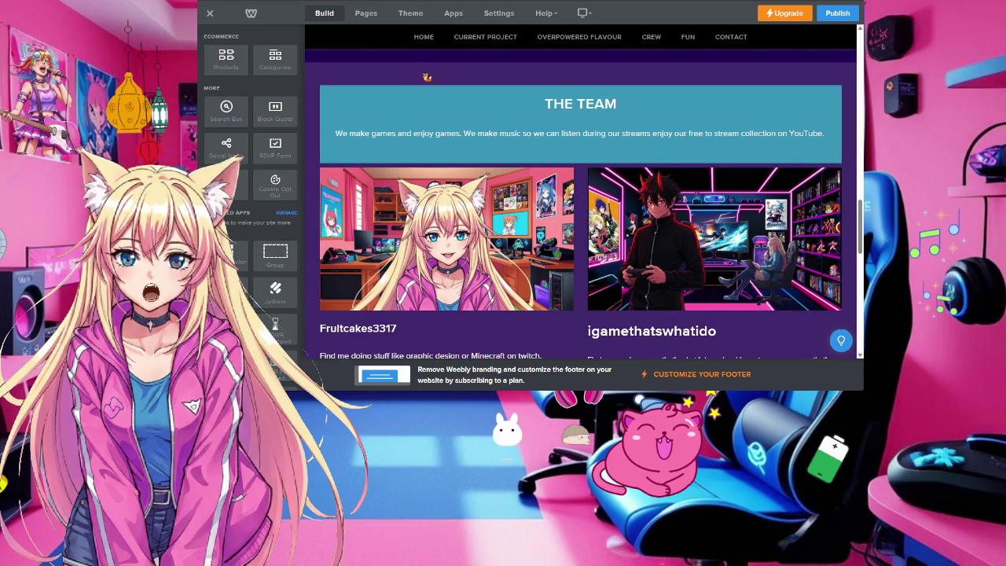
{"action": "scroll", "coordinate": [715, 111], "scroll_direction": "up", "scroll_amount": 2}
{"action": "scroll", "coordinate": [715, 111], "scroll_direction": "up", "scroll_amount": 1}
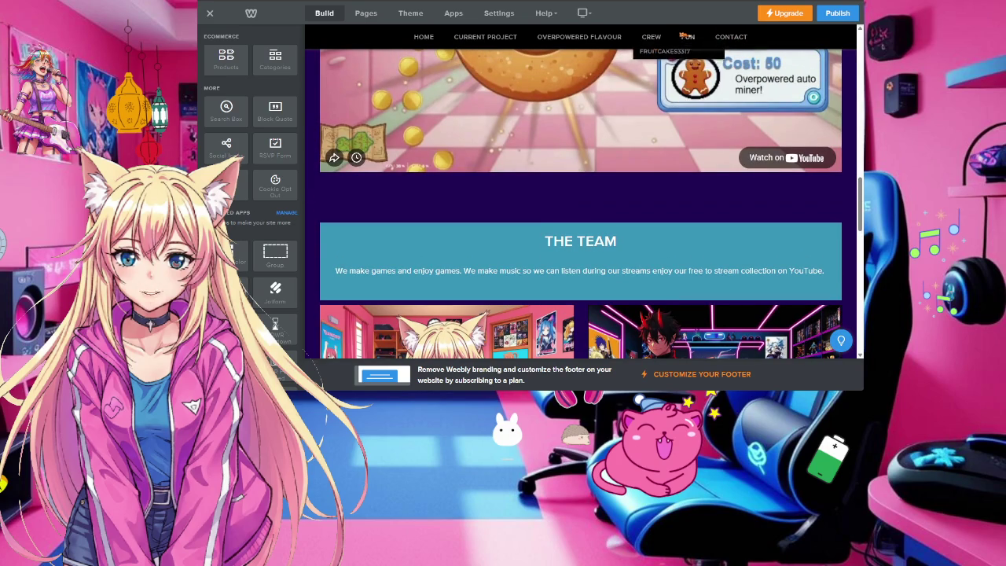
{"action": "mouse_move", "coordinate": [687, 37]}
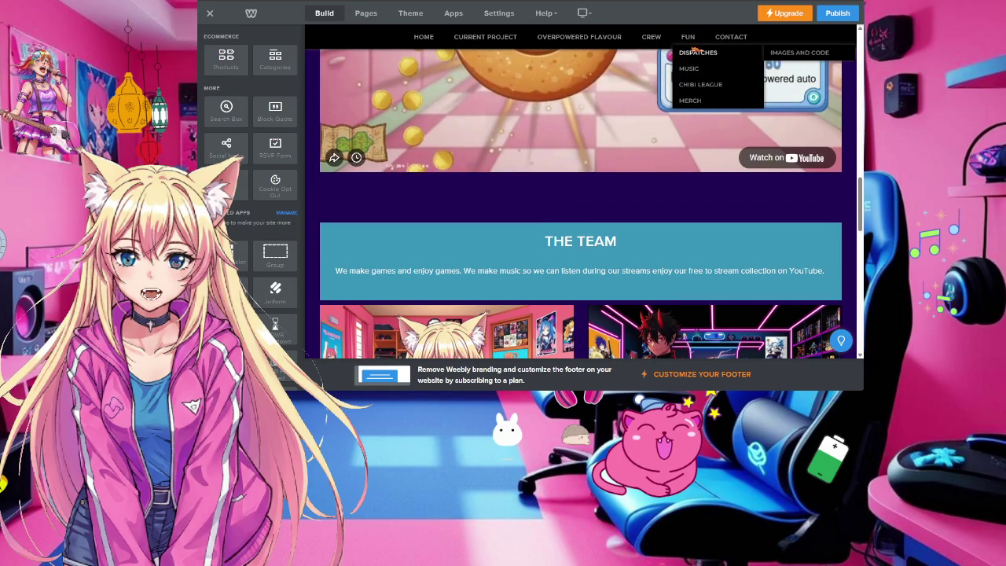
{"action": "scroll", "coordinate": [545, 70], "scroll_direction": "down", "scroll_amount": 10}
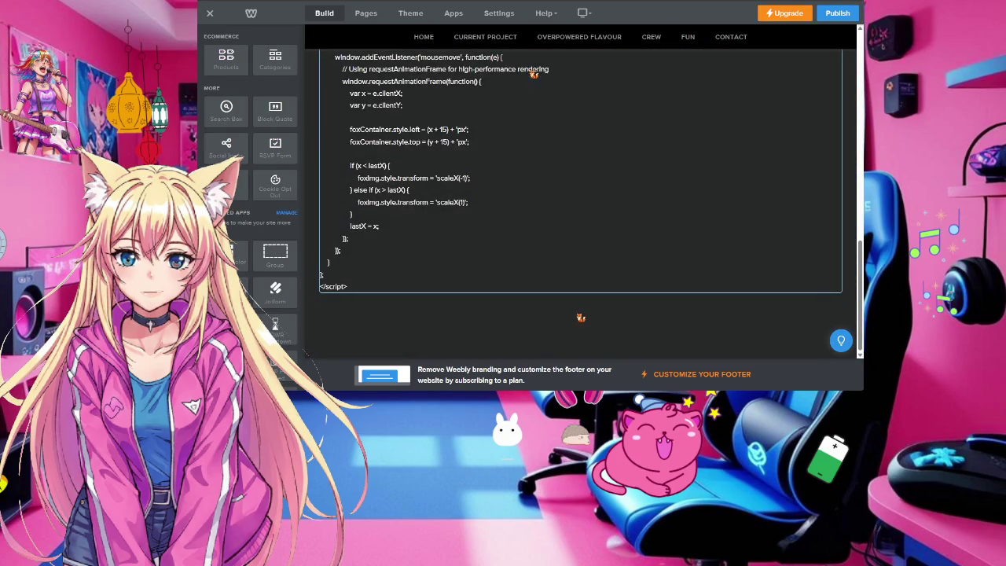
{"action": "scroll", "coordinate": [572, 168], "scroll_direction": "up", "scroll_amount": 3}
{"action": "scroll", "coordinate": [572, 168], "scroll_direction": "up", "scroll_amount": 3}
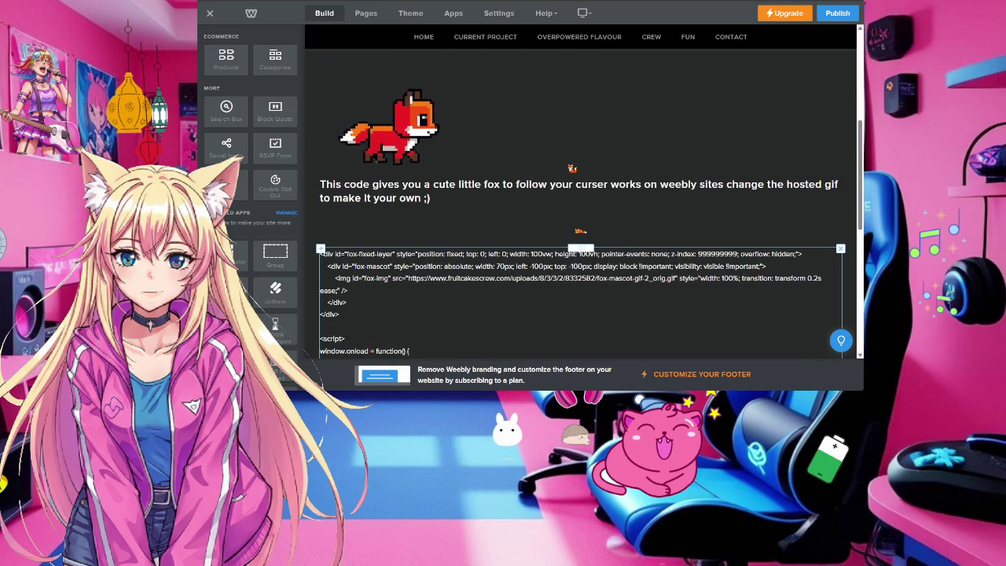
{"action": "scroll", "coordinate": [581, 180], "scroll_direction": "up", "scroll_amount": 2}
{"action": "scroll", "coordinate": [585, 182], "scroll_direction": "down", "scroll_amount": 2}
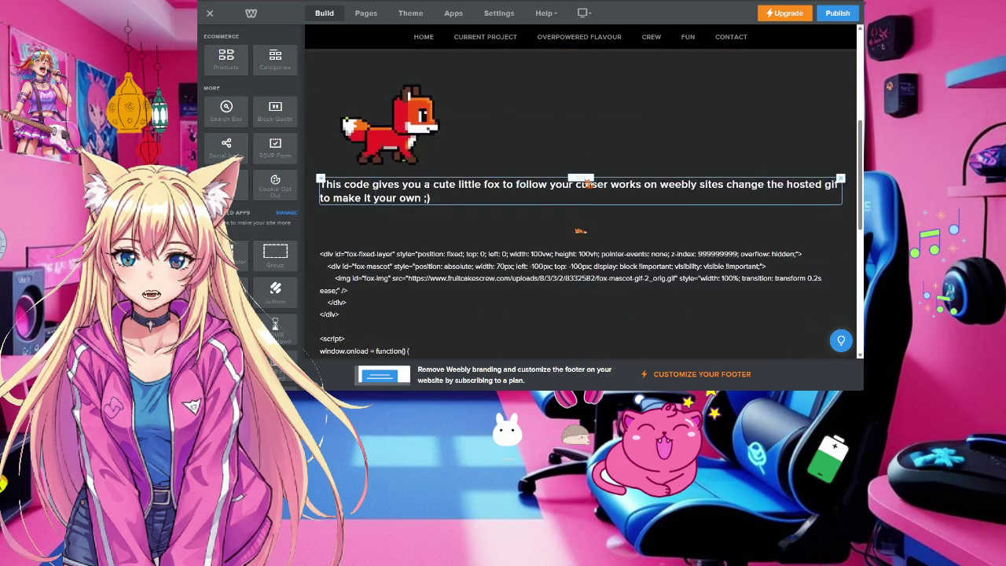
{"action": "scroll", "coordinate": [586, 182], "scroll_direction": "down", "scroll_amount": 2}
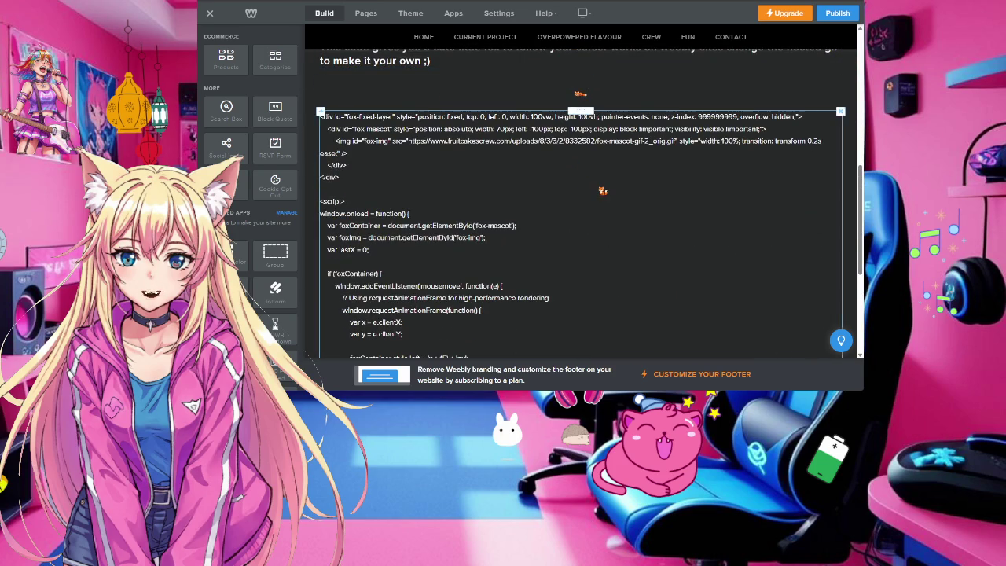
{"action": "scroll", "coordinate": [585, 183], "scroll_direction": "down", "scroll_amount": 2}
{"action": "scroll", "coordinate": [586, 183], "scroll_direction": "down", "scroll_amount": 1}
{"action": "scroll", "coordinate": [585, 183], "scroll_direction": "up", "scroll_amount": 1}
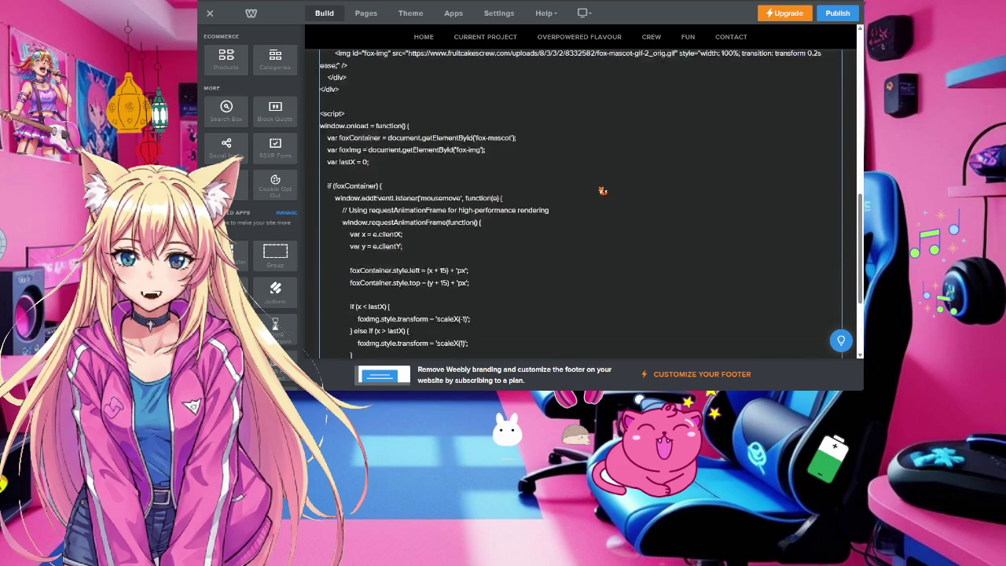
{"action": "scroll", "coordinate": [587, 181], "scroll_direction": "up", "scroll_amount": 2}
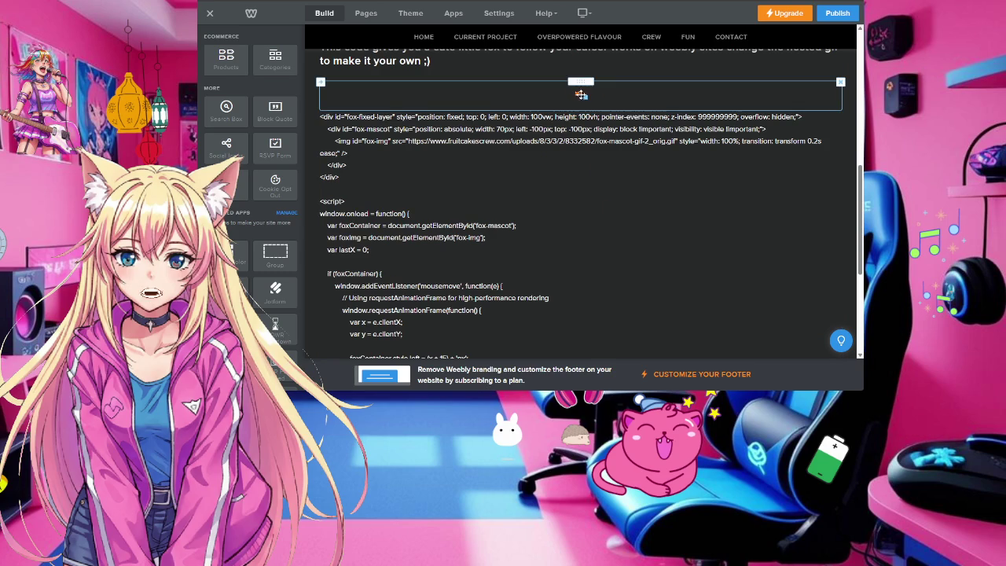
{"action": "scroll", "coordinate": [616, 192], "scroll_direction": "up", "scroll_amount": 1}
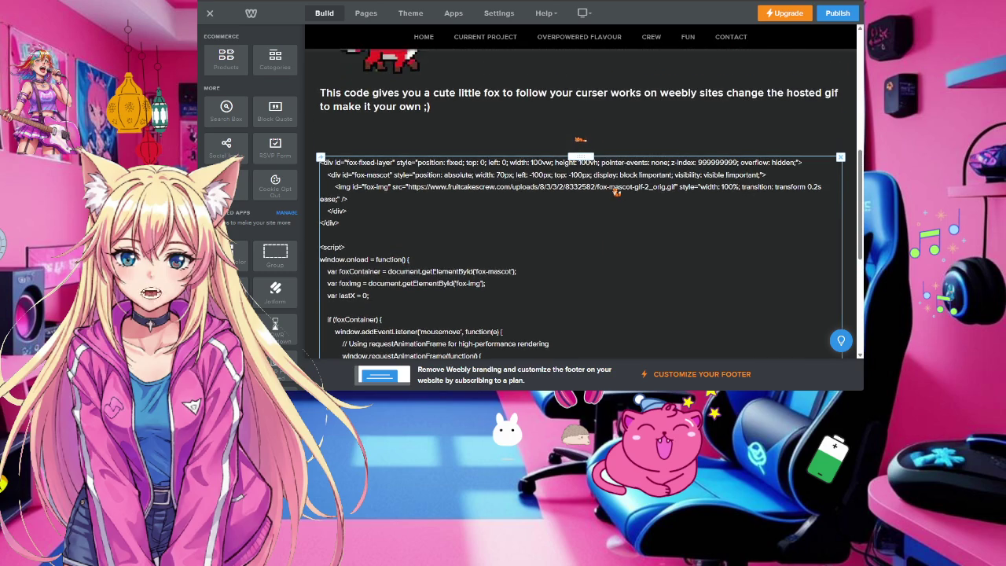
{"action": "scroll", "coordinate": [616, 192], "scroll_direction": "up", "scroll_amount": 1}
{"action": "scroll", "coordinate": [616, 192], "scroll_direction": "up", "scroll_amount": 1}
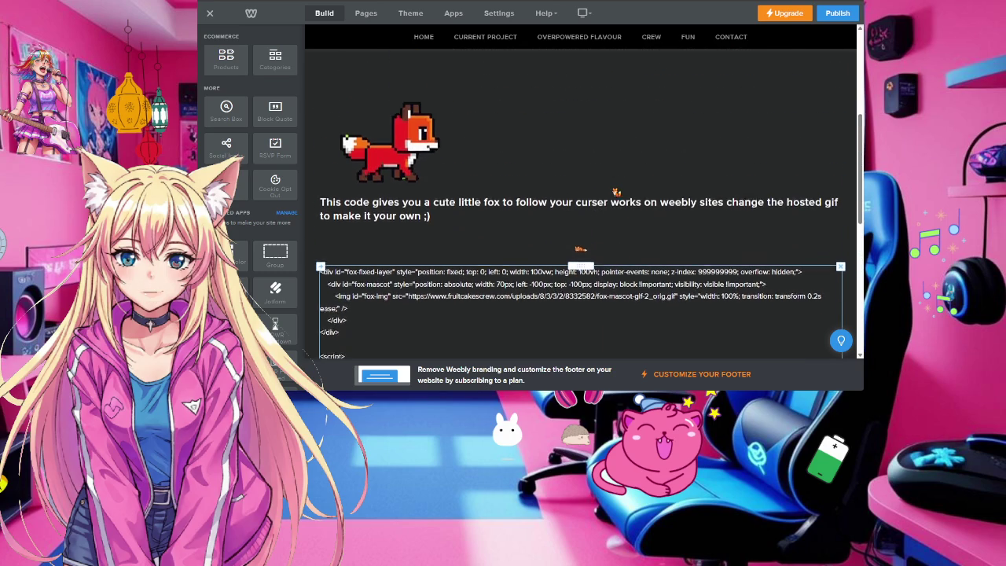
{"action": "scroll", "coordinate": [616, 192], "scroll_direction": "up", "scroll_amount": 2}
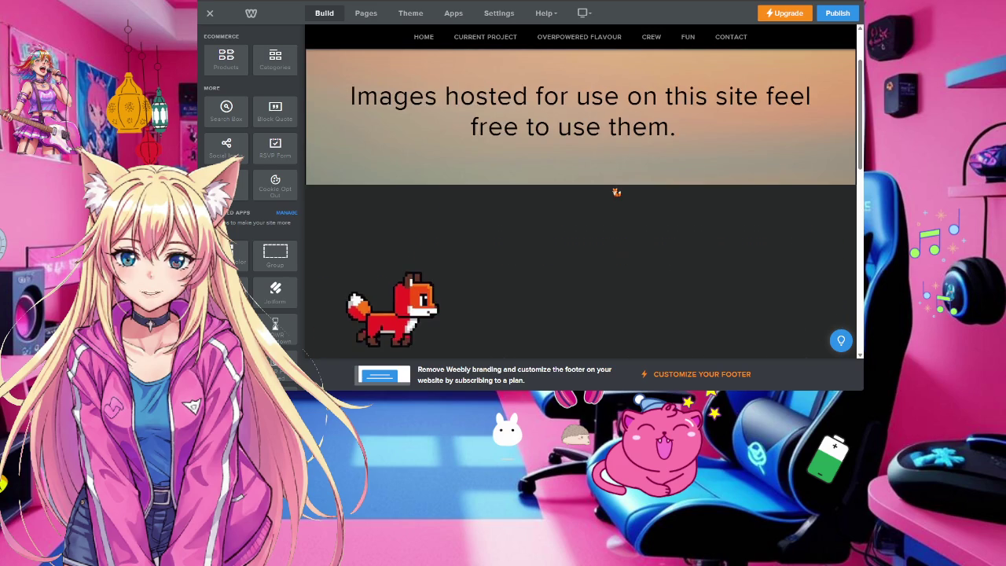
{"action": "left_click", "coordinate": [393, 307]}
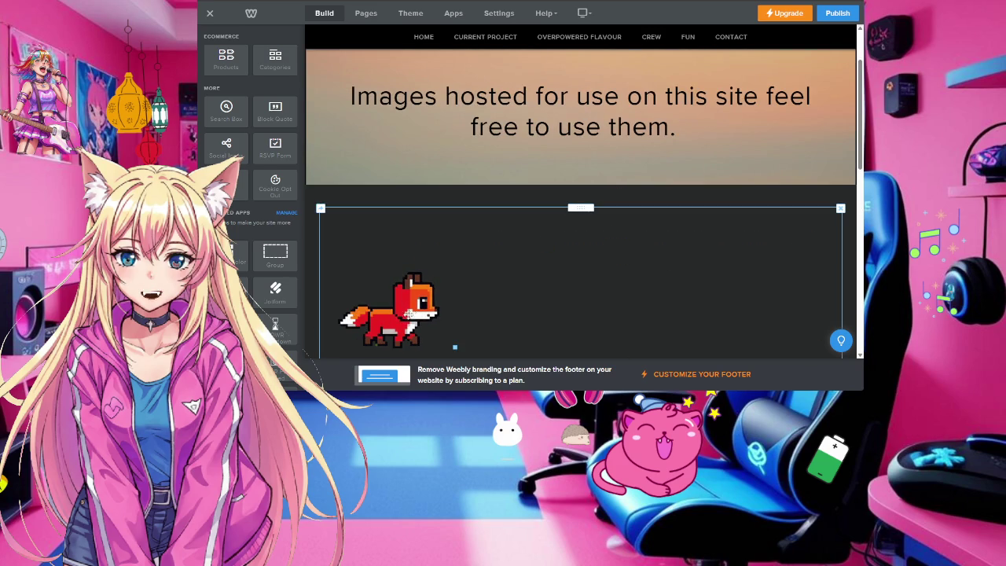
{"action": "scroll", "coordinate": [409, 256], "scroll_direction": "down", "scroll_amount": 1}
{"action": "scroll", "coordinate": [503, 271], "scroll_direction": "up", "scroll_amount": 3}
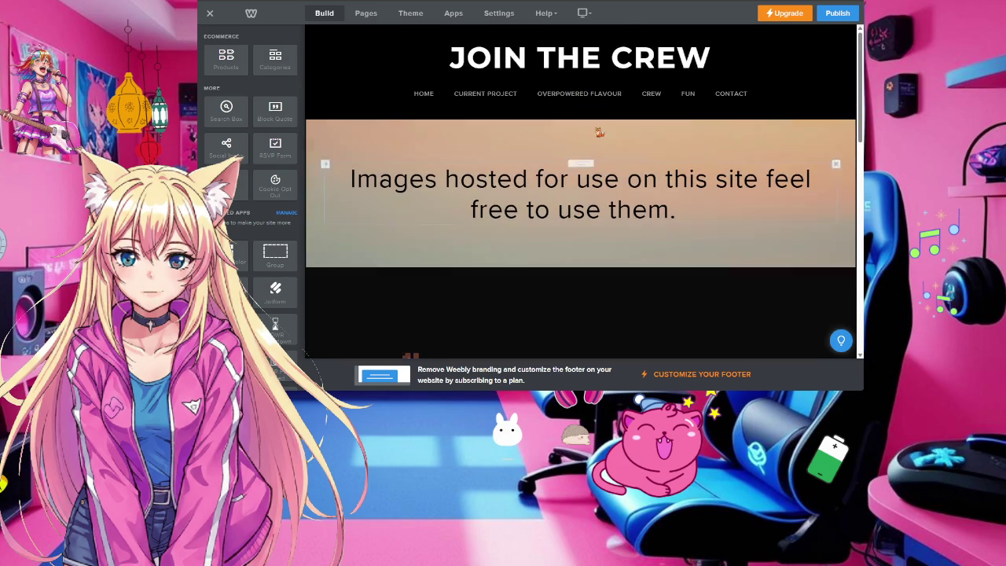
Go to the fruit-banner page and scroll down to its embedded Imgur image
{"action": "left_click", "coordinate": [664, 109]}
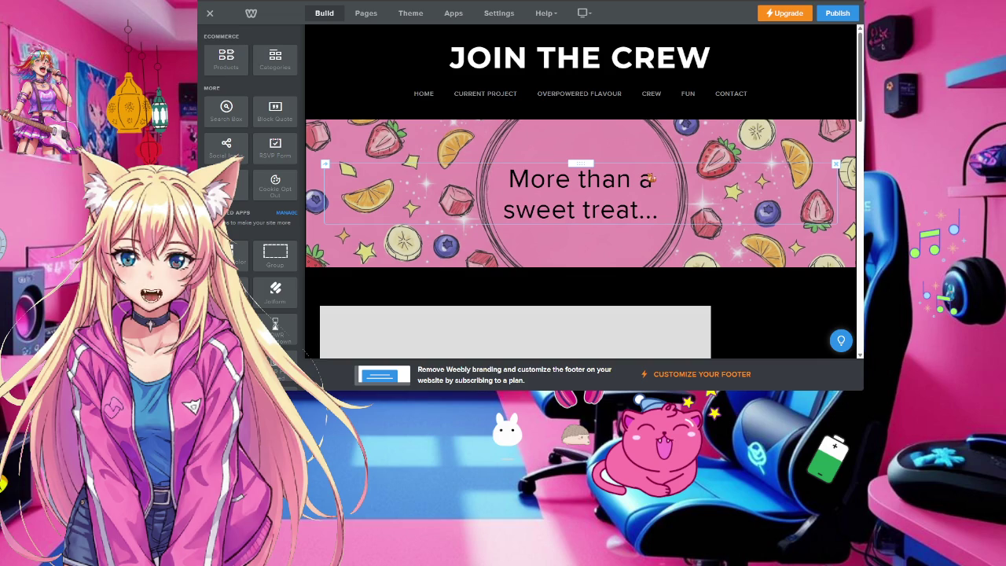
{"action": "scroll", "coordinate": [646, 176], "scroll_direction": "down", "scroll_amount": 3}
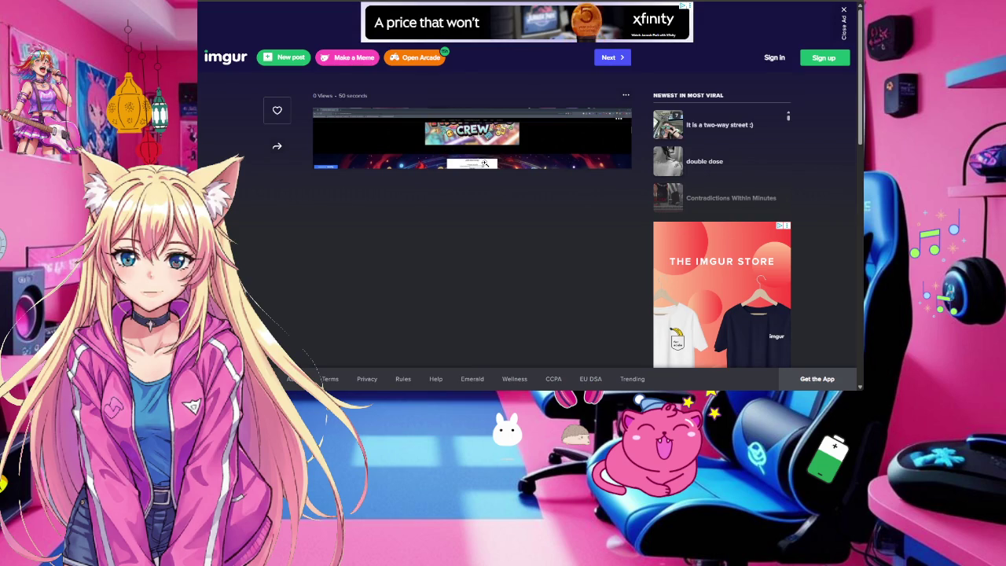
Enlarge the CREW site screenshot on Imgur, then close the tab to get back to Weebly
{"action": "left_click", "coordinate": [485, 163]}
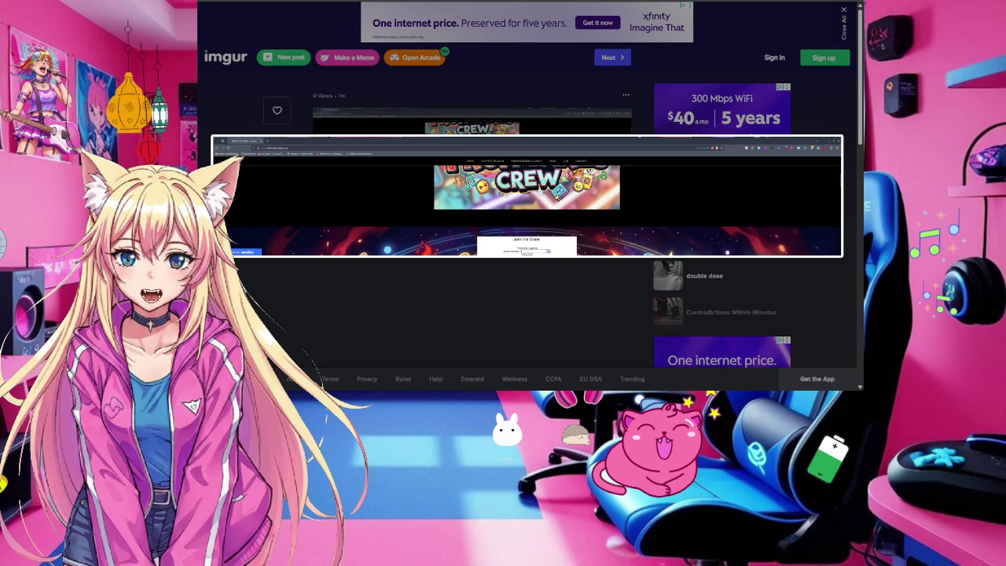
{"action": "key", "text": "ctrl+w"}
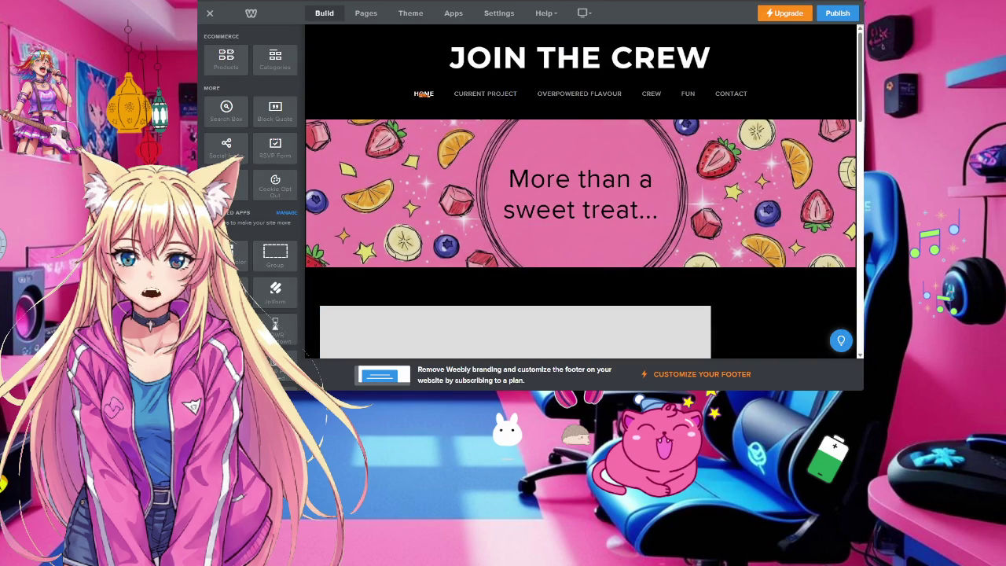
Go to the Home page and scroll down to the Join the Crew signup section
{"action": "left_click", "coordinate": [422, 94]}
{"action": "scroll", "coordinate": [665, 215], "scroll_direction": "down", "scroll_amount": 5}
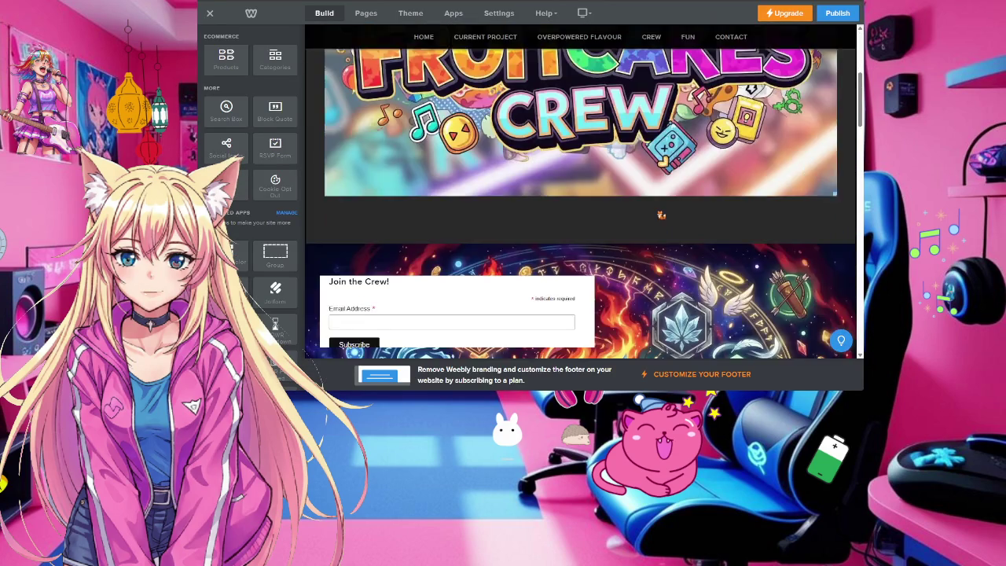
{"action": "scroll", "coordinate": [665, 215], "scroll_direction": "down", "scroll_amount": 3}
{"action": "scroll", "coordinate": [597, 157], "scroll_direction": "down", "scroll_amount": 1}
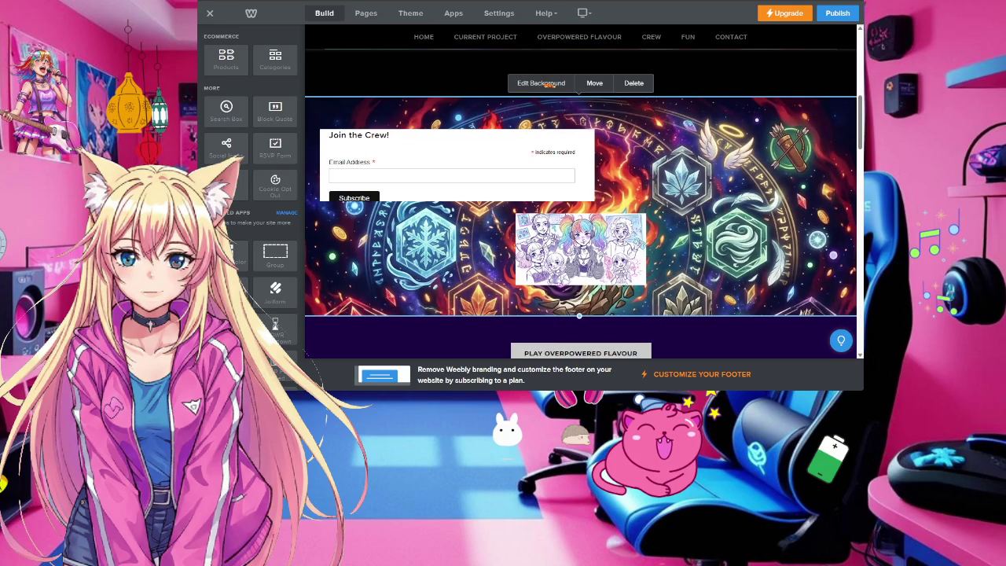
Start replacing the signup section's background image, dismiss the upload prompt, and save
{"action": "left_click", "coordinate": [548, 84]}
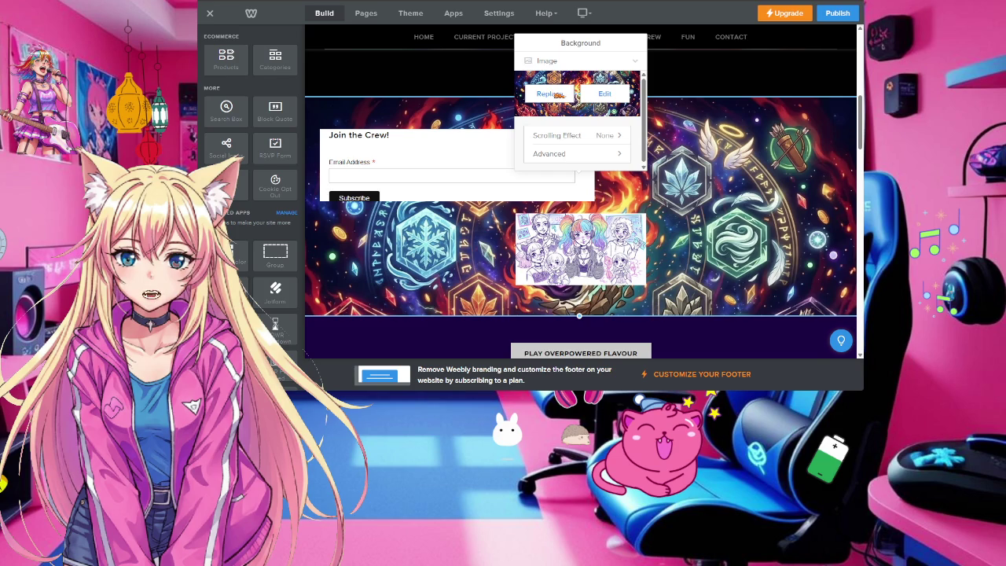
{"action": "left_click", "coordinate": [558, 94]}
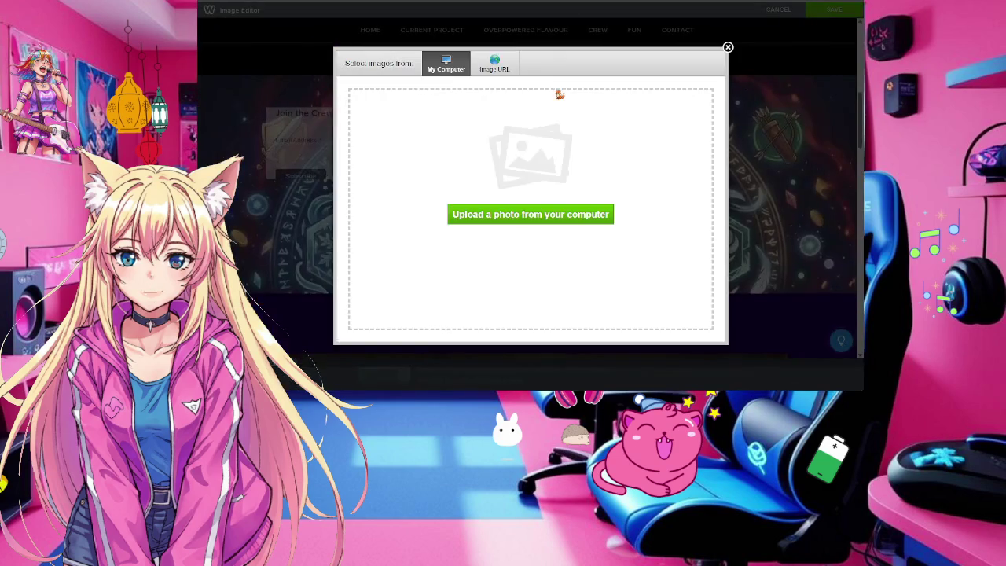
{"action": "left_click", "coordinate": [727, 47]}
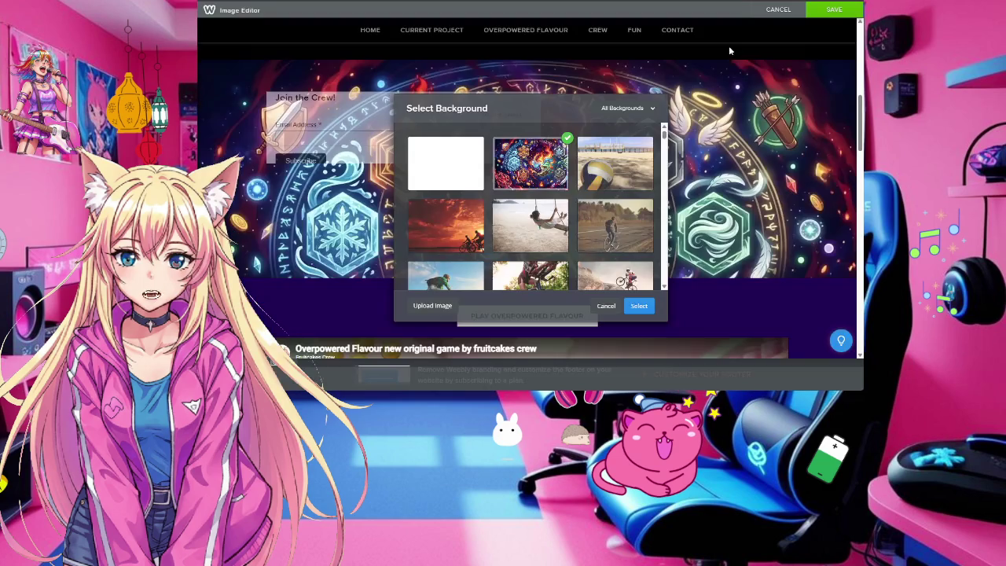
{"action": "left_click", "coordinate": [831, 9]}
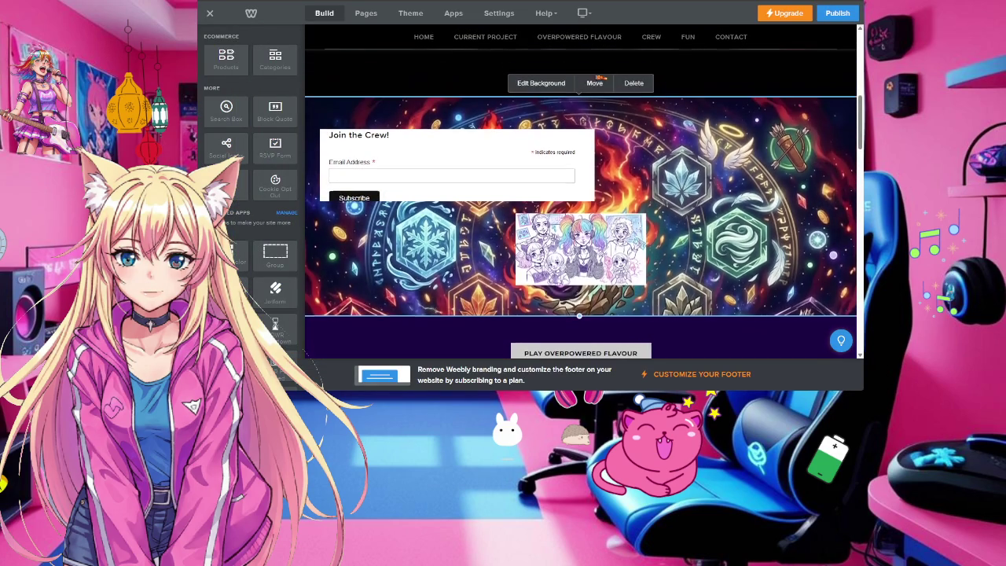
{"action": "left_click", "coordinate": [550, 84]}
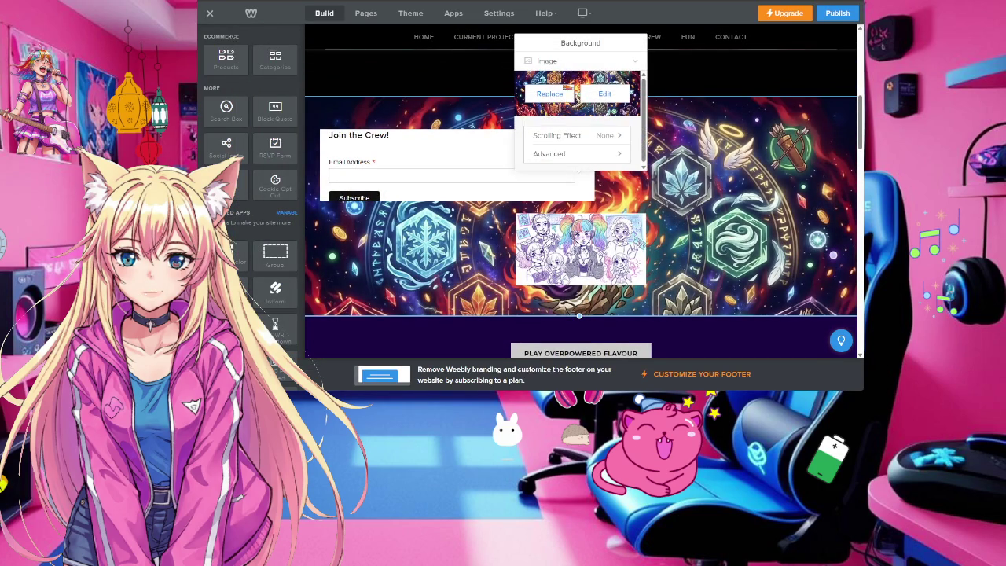
Change the signup section's background from an image to a solid white colour
{"action": "left_click", "coordinate": [583, 63]}
{"action": "left_click", "coordinate": [582, 80]}
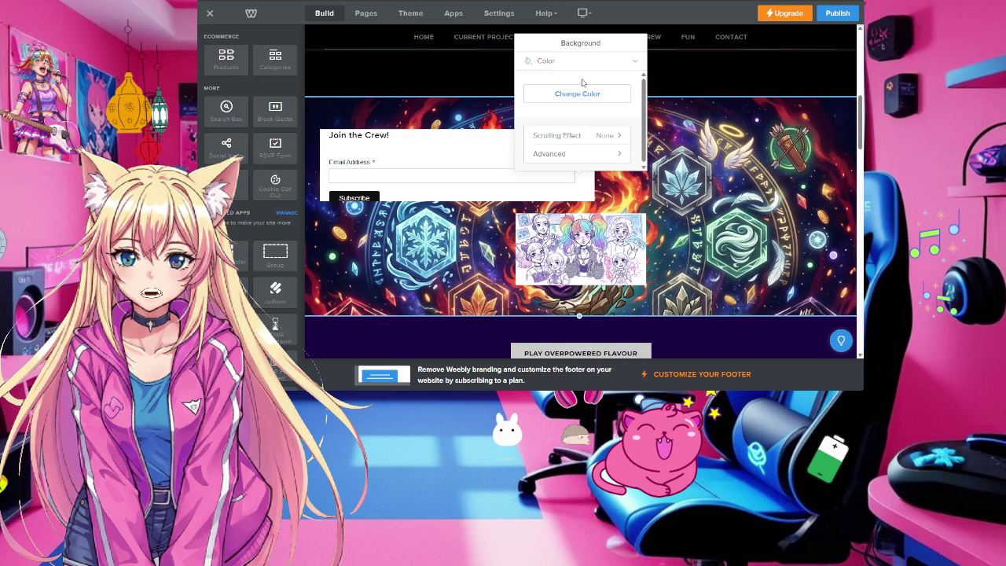
{"action": "left_click", "coordinate": [586, 95]}
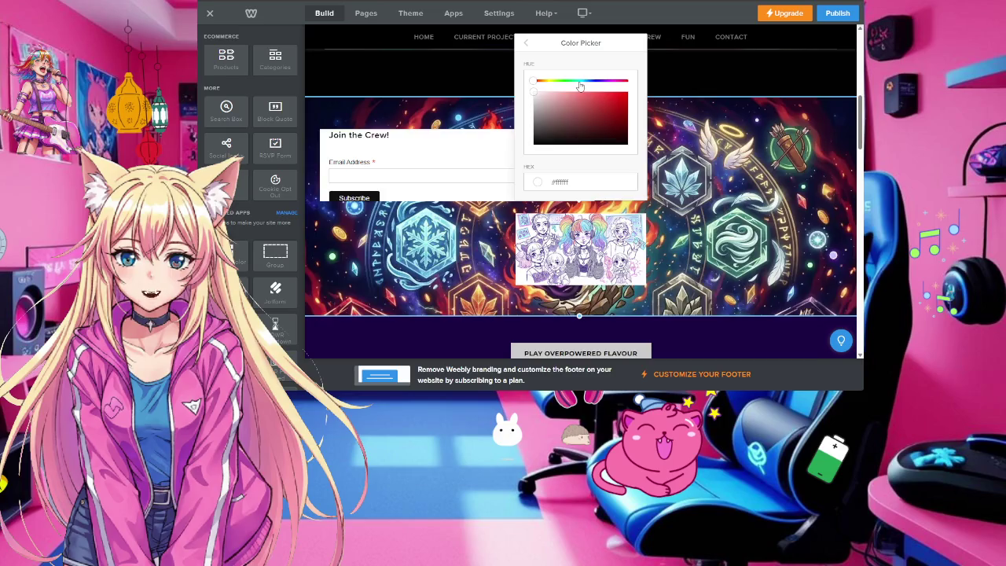
{"action": "left_click", "coordinate": [579, 80]}
{"action": "left_click", "coordinate": [597, 110]}
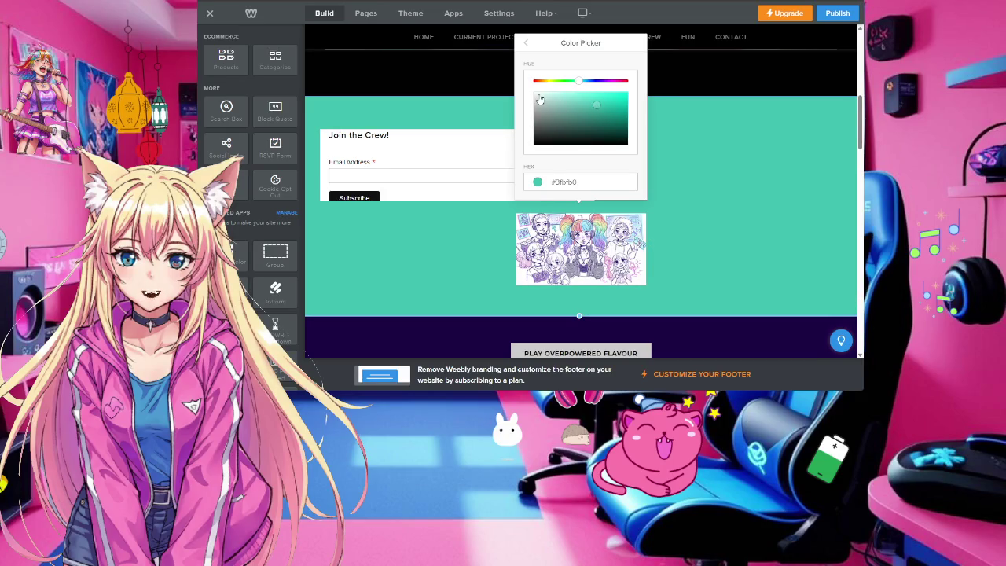
{"action": "left_click_drag", "start_coordinate": [578, 81], "coordinate": [531, 92]}
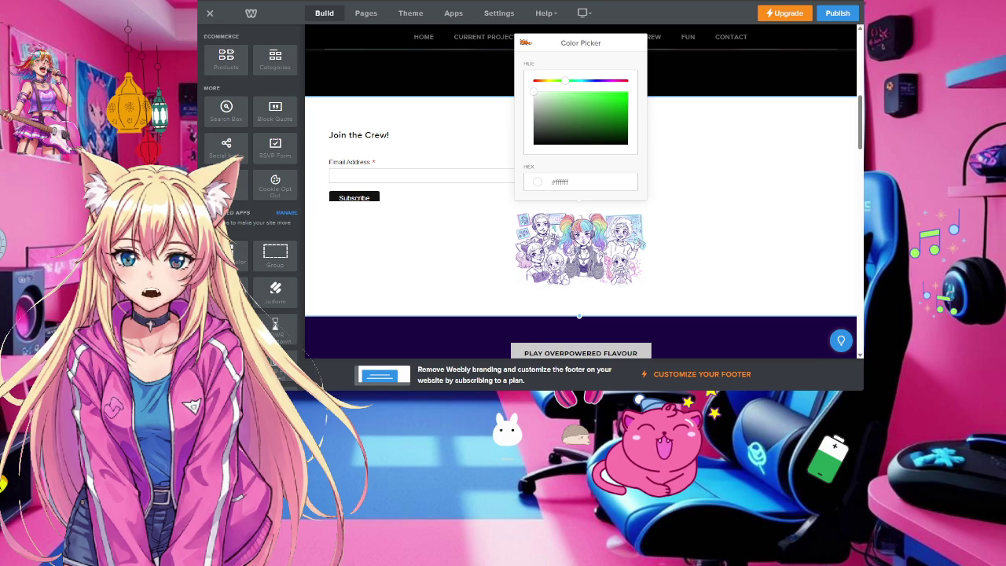
Close the background settings and add a Content Color Box above the signup form
{"action": "left_click", "coordinate": [525, 42]}
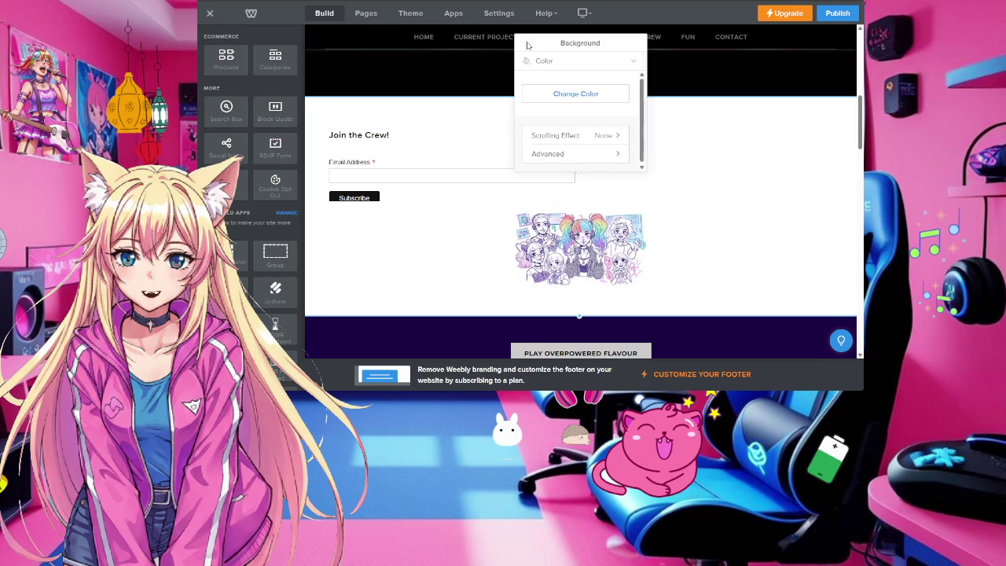
{"action": "left_click", "coordinate": [755, 108]}
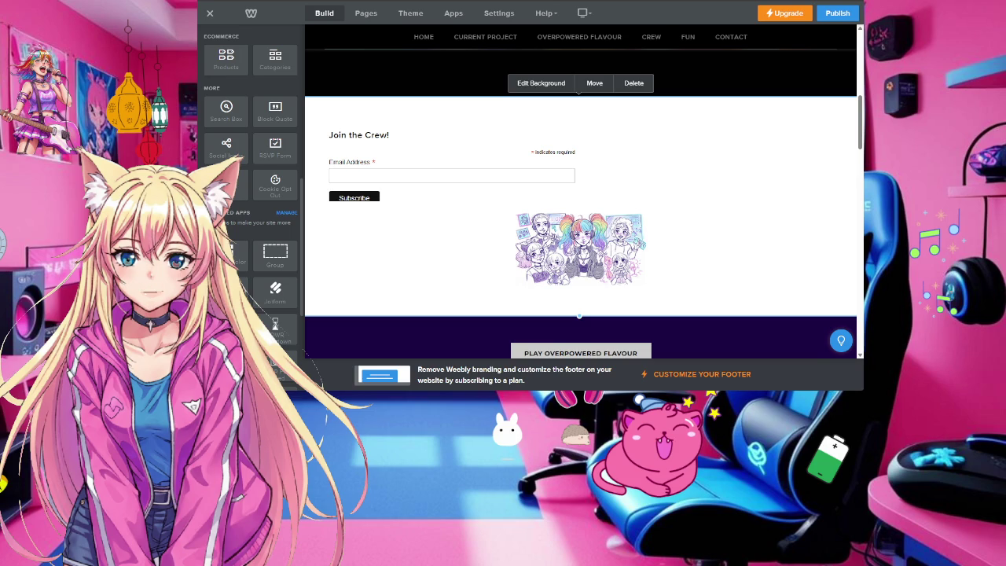
{"action": "left_click_drag", "start_coordinate": [377, 165], "coordinate": [487, 128]}
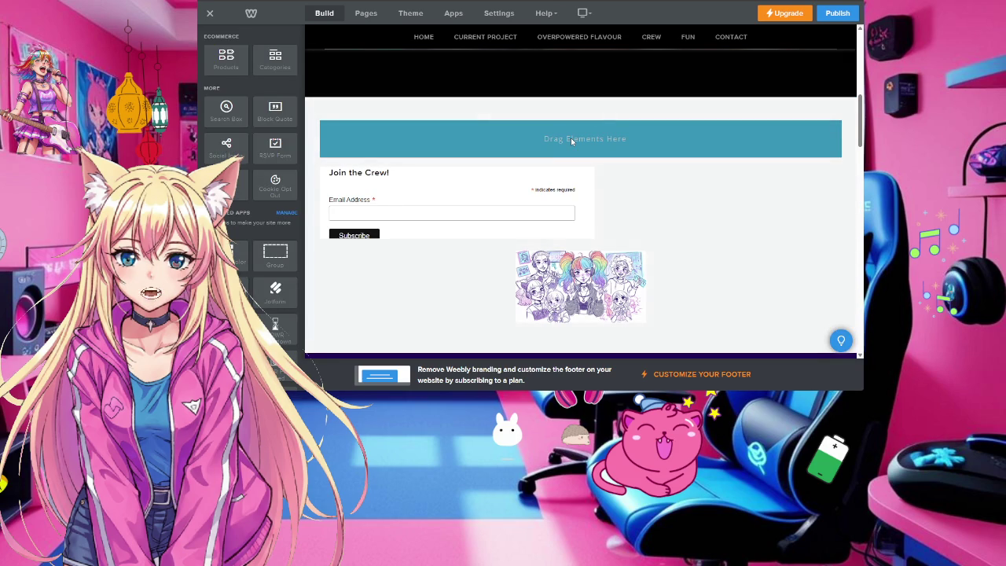
Place the colour box and keep its blue #3996B8 background colour
{"action": "left_click", "coordinate": [571, 138]}
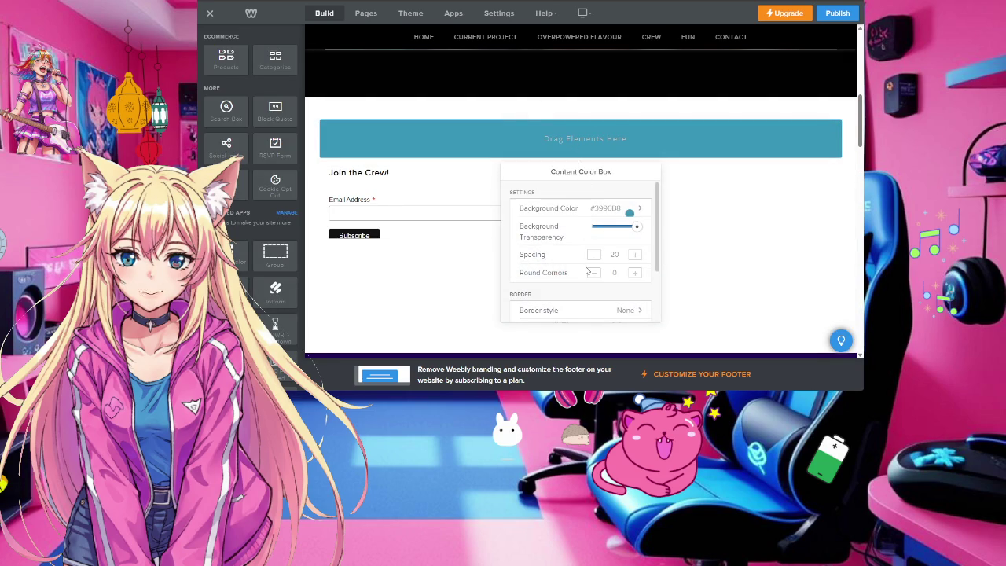
{"action": "scroll", "coordinate": [583, 259], "scroll_direction": "down", "scroll_amount": 3}
{"action": "scroll", "coordinate": [580, 244], "scroll_direction": "up", "scroll_amount": 2}
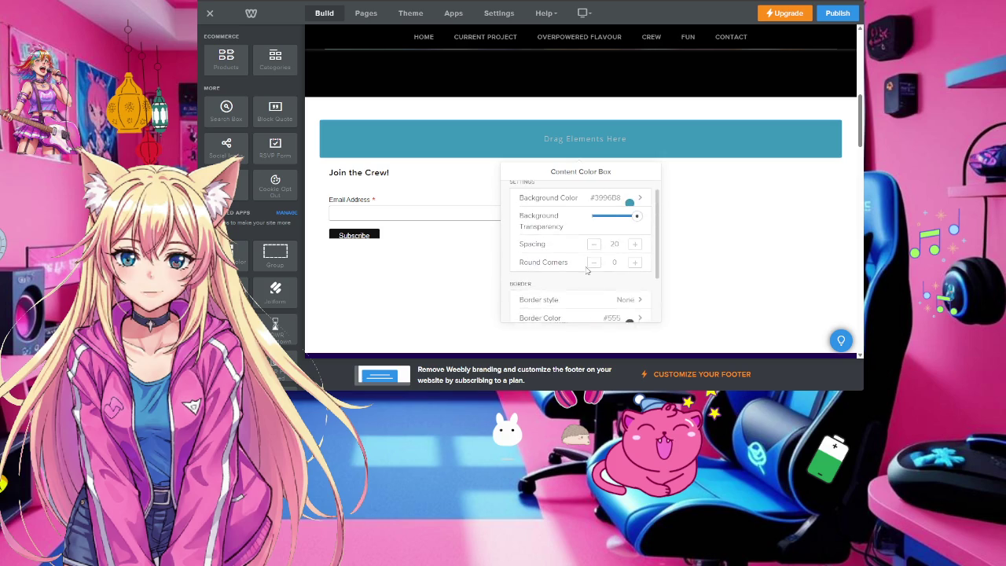
{"action": "scroll", "coordinate": [577, 232], "scroll_direction": "up", "scroll_amount": 1}
{"action": "left_click", "coordinate": [593, 211]}
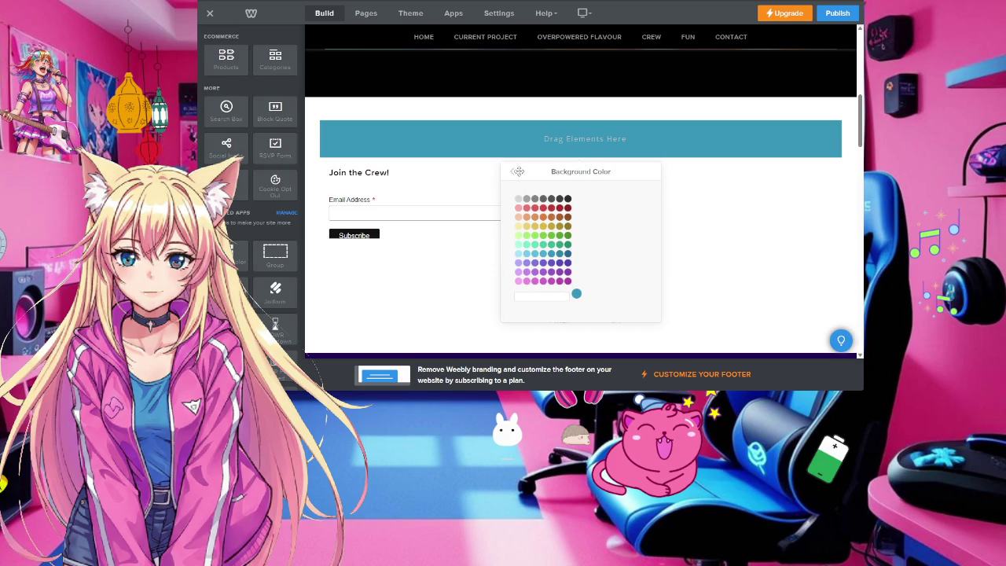
{"action": "left_click", "coordinate": [518, 171]}
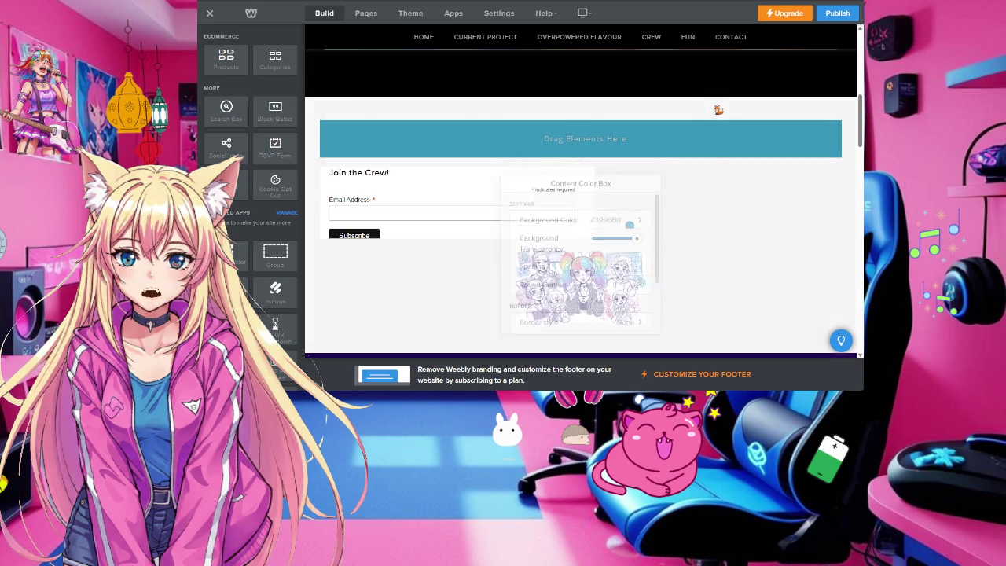
{"action": "scroll", "coordinate": [251, 190], "scroll_direction": "up", "scroll_amount": 2}
{"action": "scroll", "coordinate": [250, 190], "scroll_direction": "up", "scroll_amount": 1}
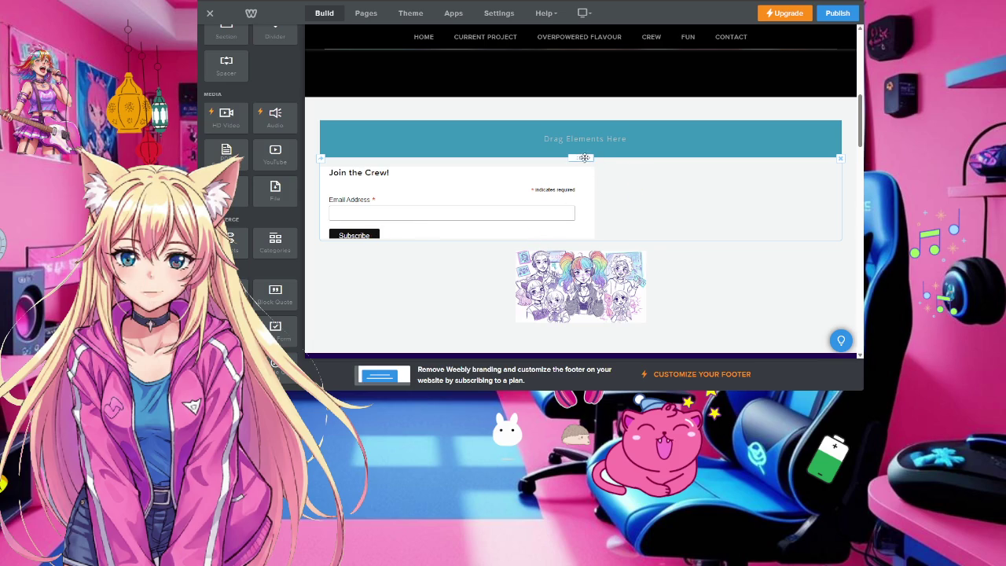
Move the Join the Crew form and crew illustration into the colour box
{"action": "left_click_drag", "start_coordinate": [584, 157], "coordinate": [584, 138]}
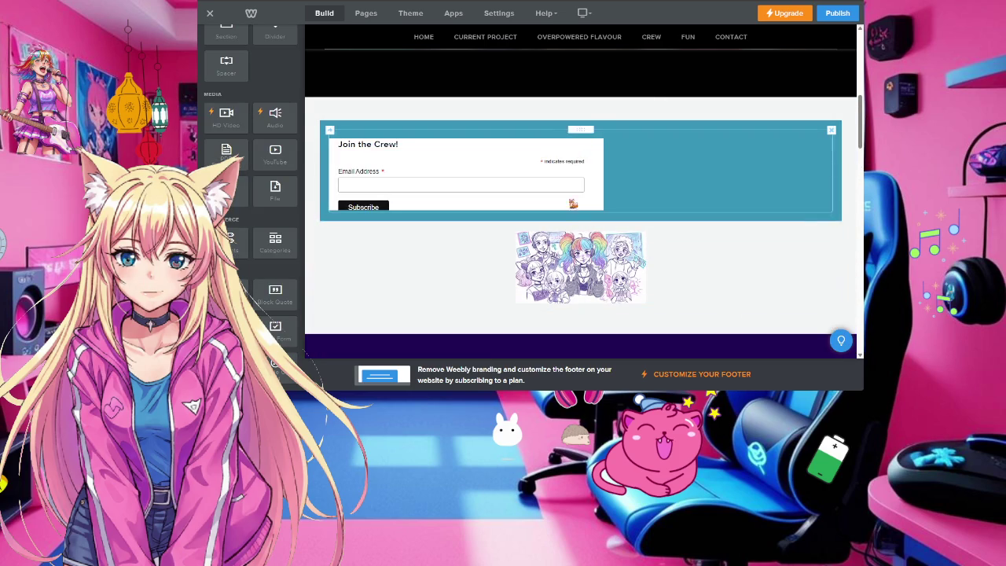
{"action": "left_click_drag", "start_coordinate": [583, 221], "coordinate": [713, 255]}
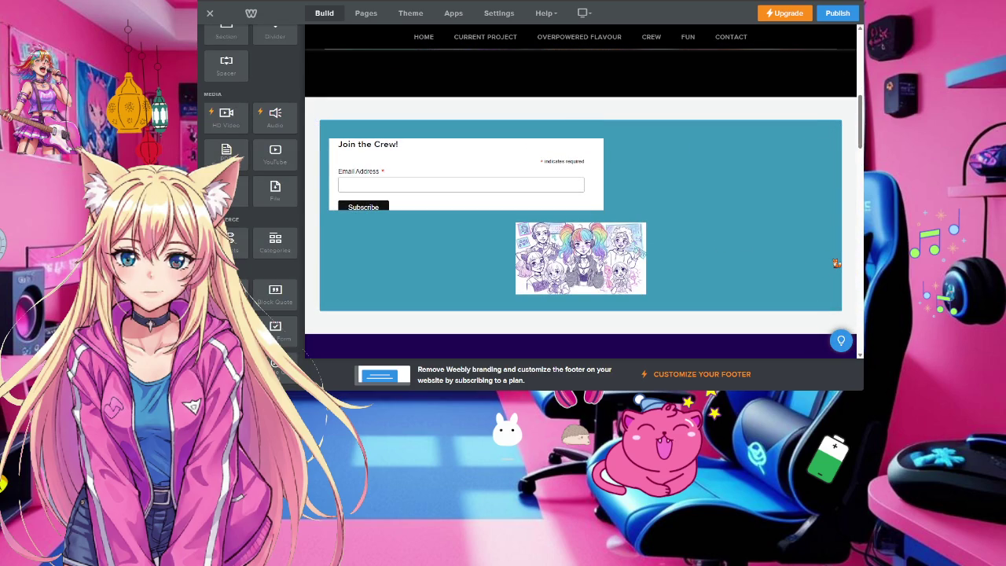
{"action": "left_click", "coordinate": [787, 257]}
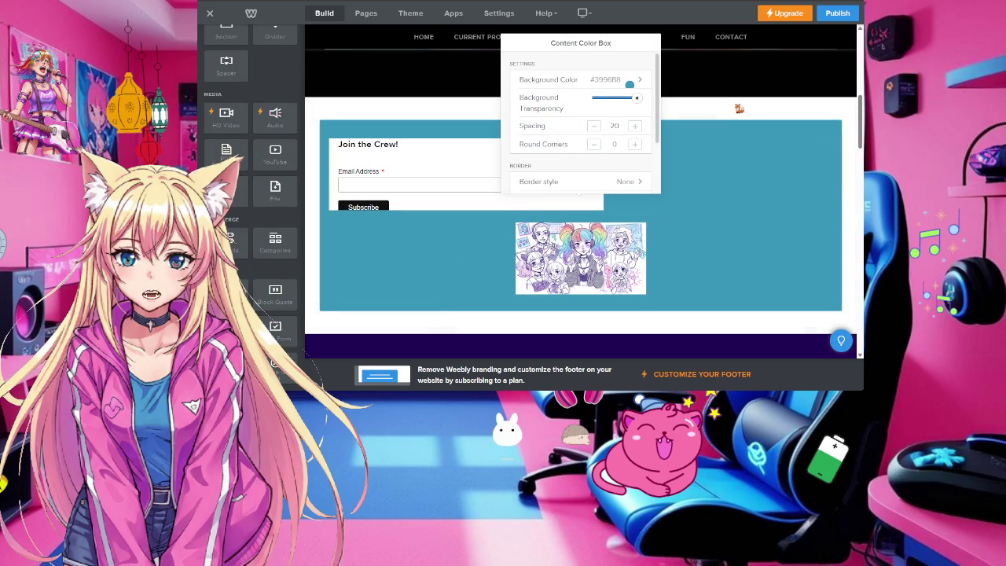
{"action": "scroll", "coordinate": [742, 118], "scroll_direction": "up", "scroll_amount": 2}
{"action": "scroll", "coordinate": [750, 186], "scroll_direction": "up", "scroll_amount": 5}
{"action": "scroll", "coordinate": [750, 187], "scroll_direction": "up", "scroll_amount": 3}
{"action": "scroll", "coordinate": [749, 187], "scroll_direction": "down", "scroll_amount": 10}
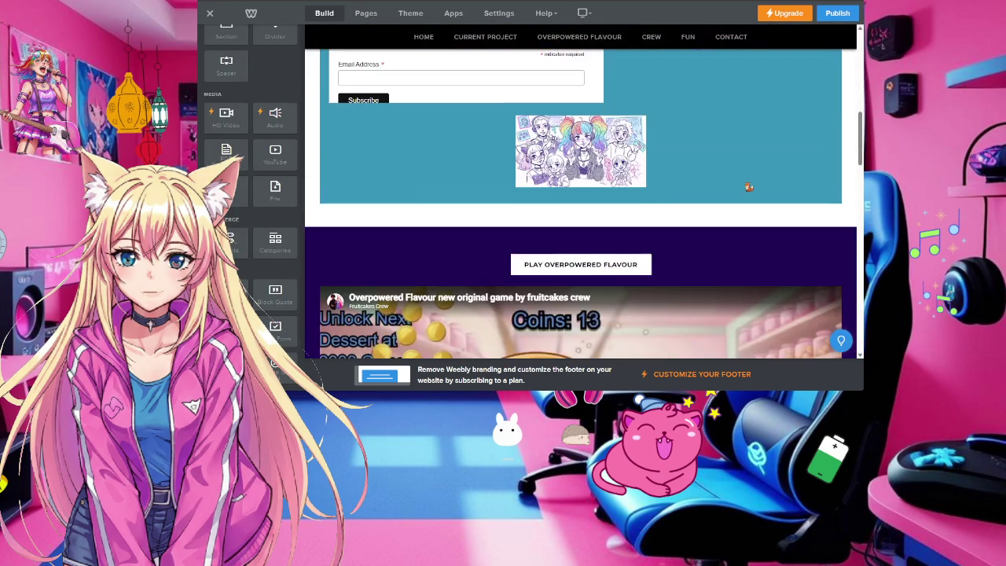
{"action": "scroll", "coordinate": [665, 233], "scroll_direction": "down", "scroll_amount": 3}
{"action": "scroll", "coordinate": [659, 232], "scroll_direction": "down", "scroll_amount": 4}
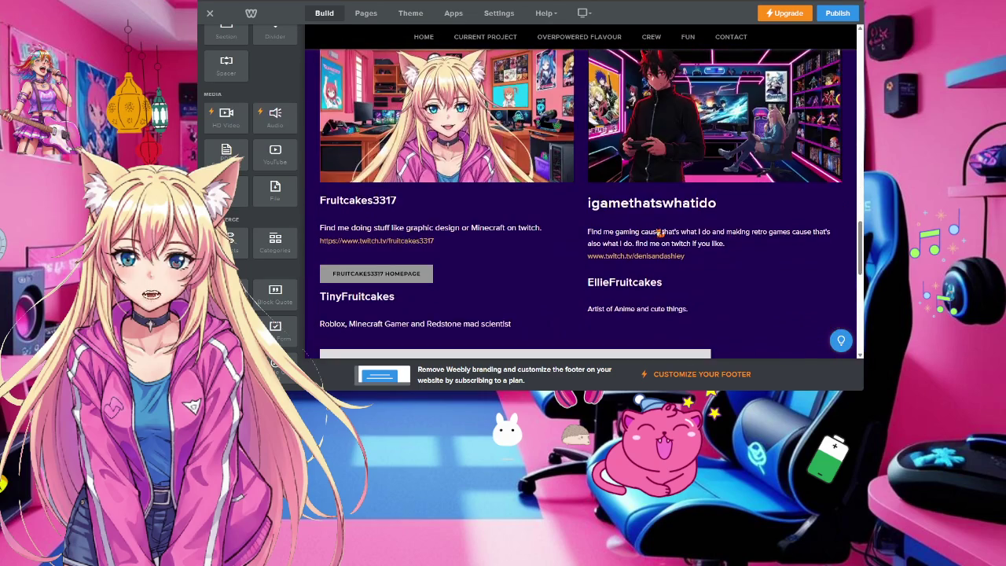
{"action": "scroll", "coordinate": [761, 201], "scroll_direction": "up", "scroll_amount": 3}
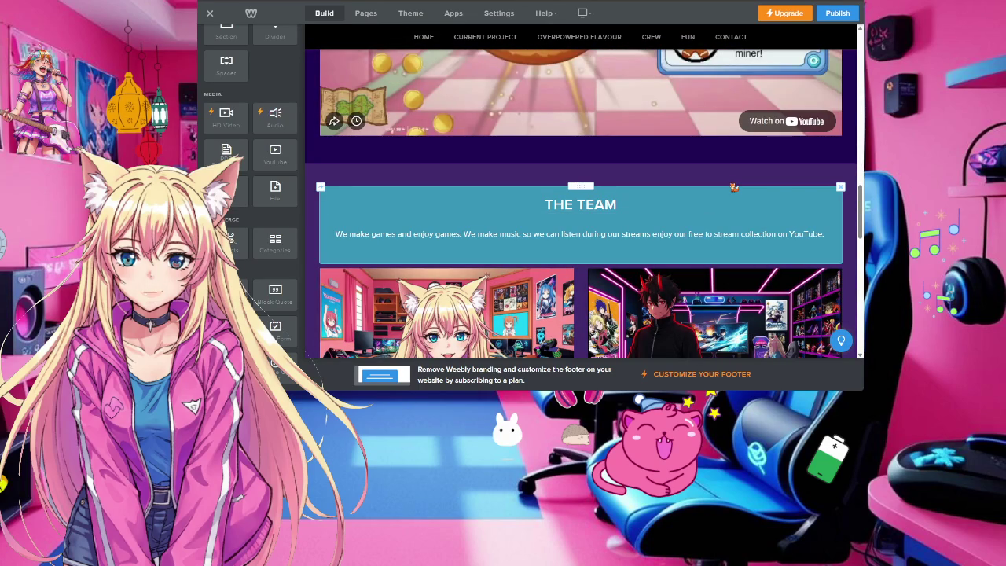
Drag THE TEAM heading and description out of the teal box, then delete the empty strip
{"action": "left_click_drag", "start_coordinate": [583, 188], "coordinate": [585, 190]}
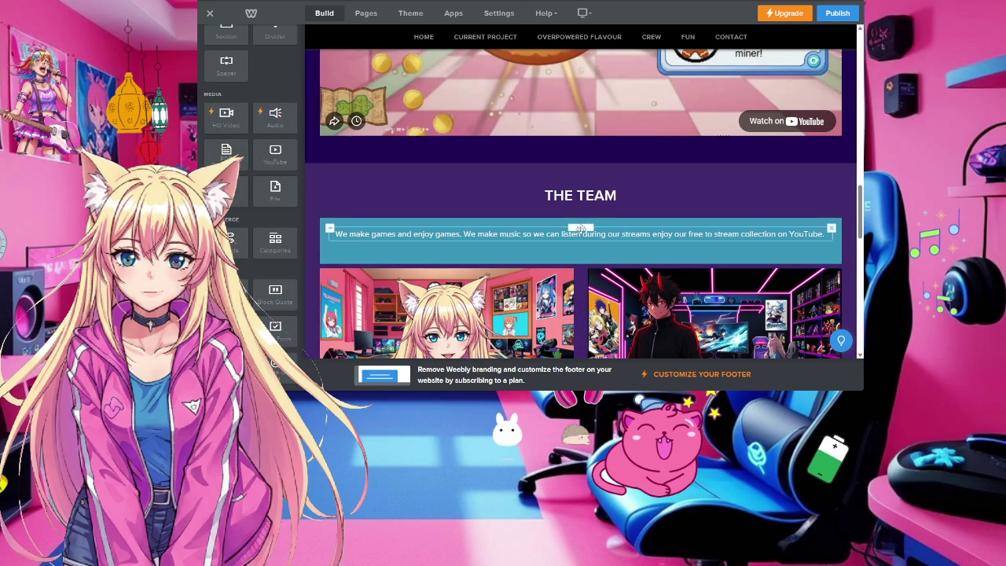
{"action": "left_click_drag", "start_coordinate": [580, 229], "coordinate": [597, 251]}
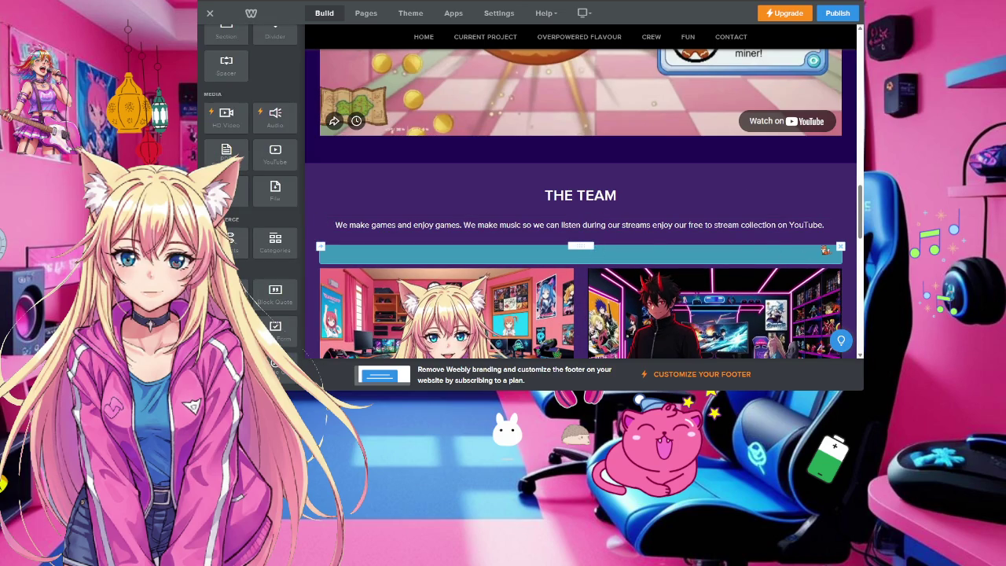
{"action": "left_click", "coordinate": [840, 246]}
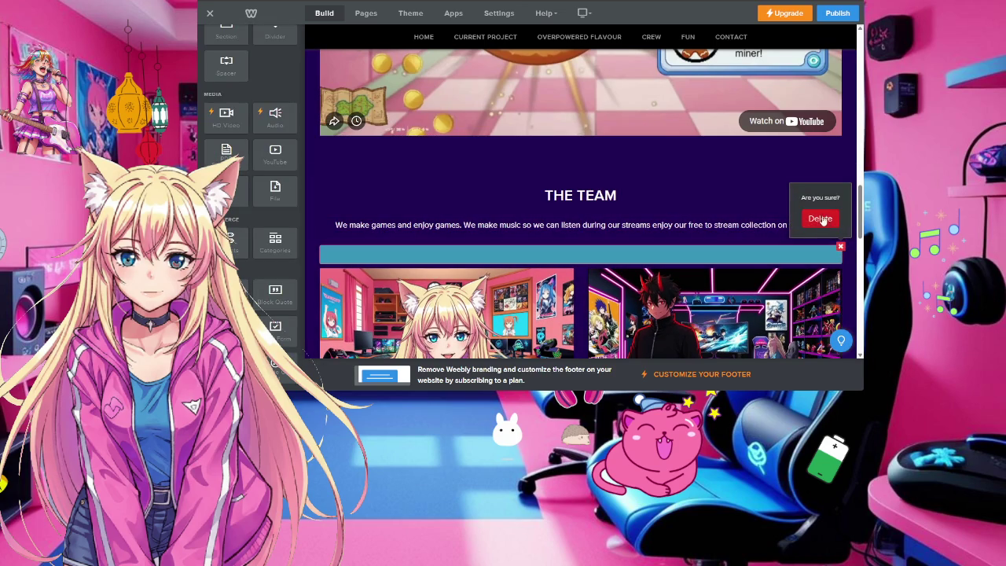
{"action": "left_click", "coordinate": [821, 219]}
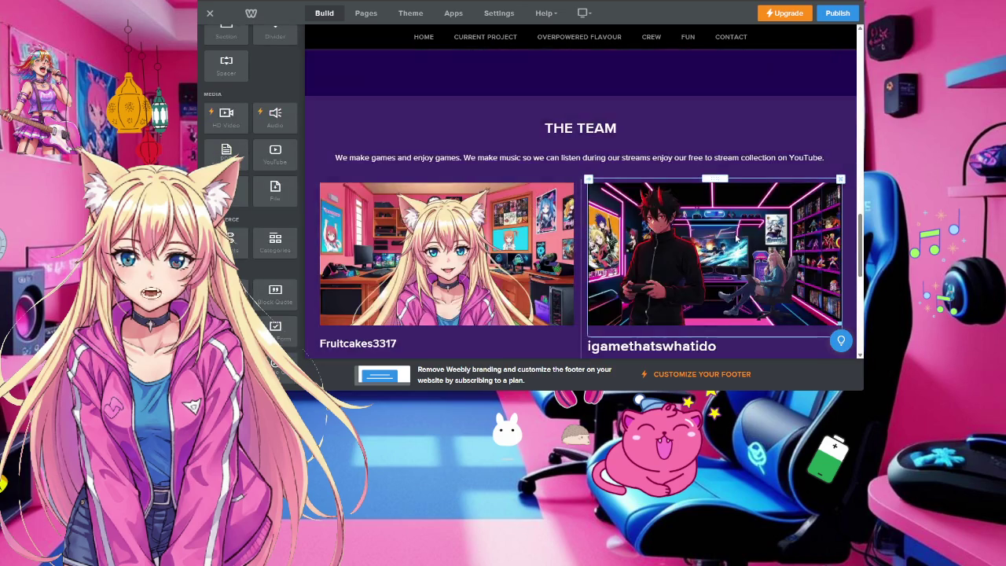
{"action": "scroll", "coordinate": [736, 238], "scroll_direction": "up", "scroll_amount": 1}
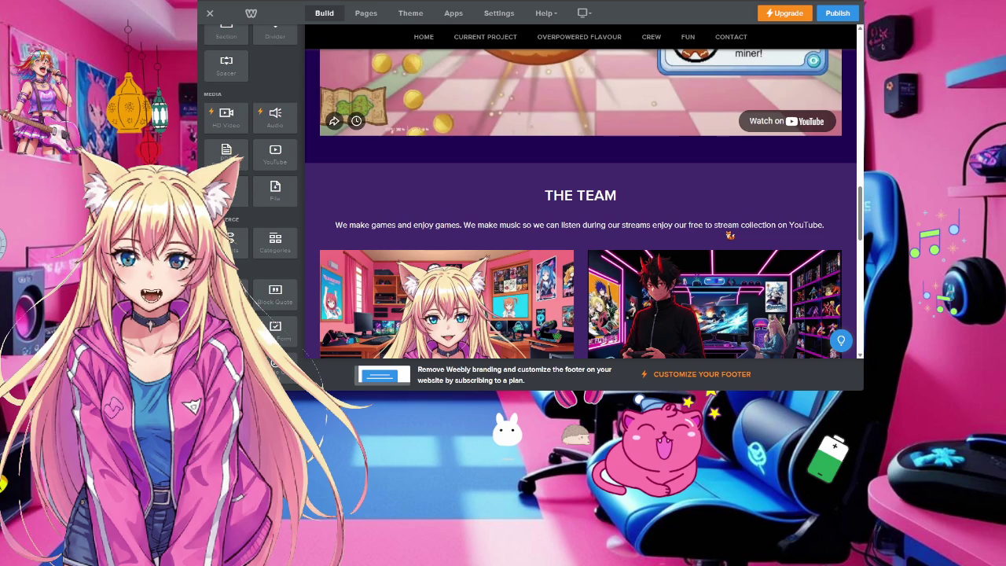
{"action": "scroll", "coordinate": [729, 234], "scroll_direction": "up", "scroll_amount": 1}
Inspect the FRUITCAKES CREW banner's image settings
{"action": "scroll", "coordinate": [729, 234], "scroll_direction": "up", "scroll_amount": 5}
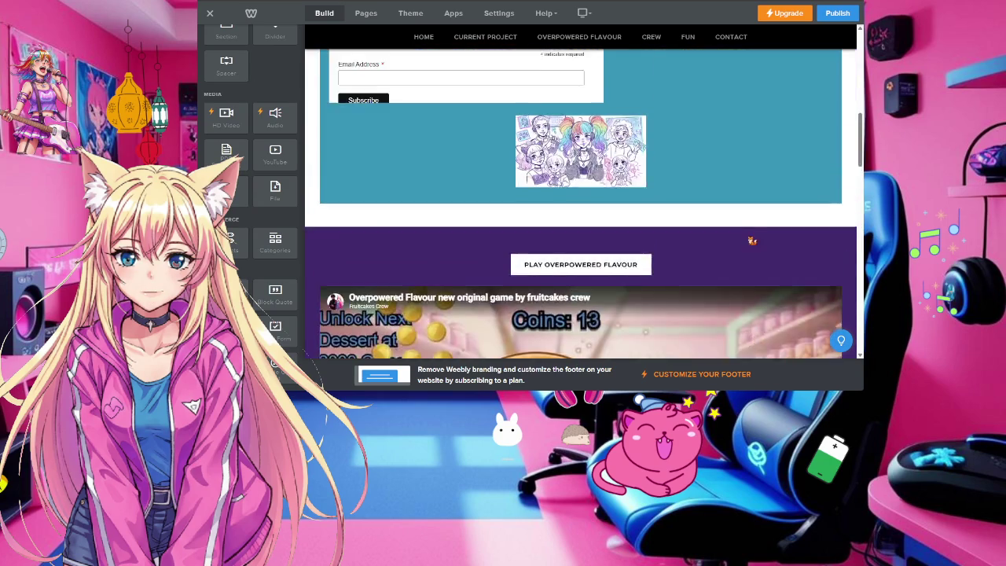
{"action": "scroll", "coordinate": [729, 234], "scroll_direction": "up", "scroll_amount": 5}
{"action": "scroll", "coordinate": [727, 233], "scroll_direction": "up", "scroll_amount": 3}
{"action": "scroll", "coordinate": [727, 235], "scroll_direction": "down", "scroll_amount": 1}
{"action": "scroll", "coordinate": [727, 235], "scroll_direction": "down", "scroll_amount": 2}
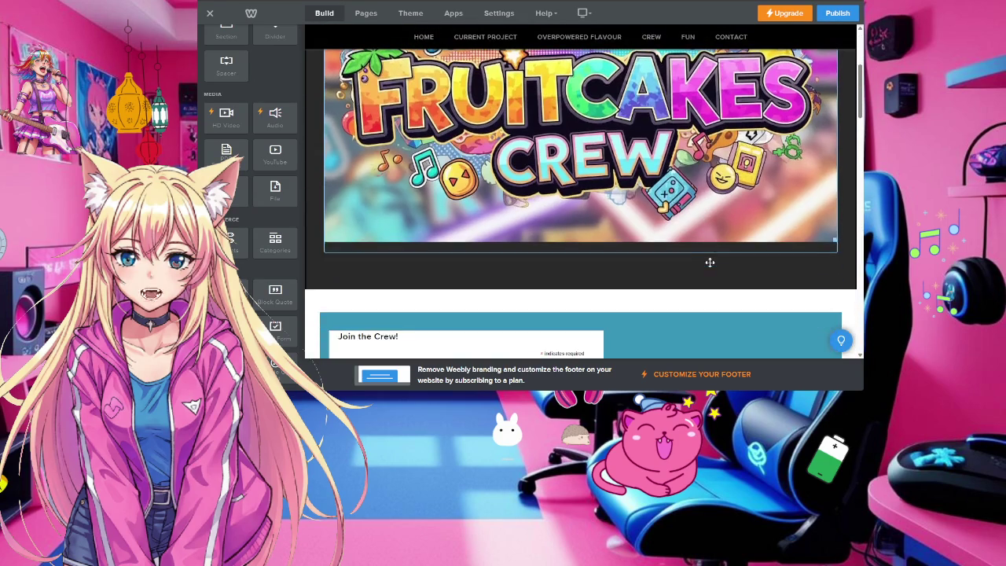
{"action": "scroll", "coordinate": [593, 290], "scroll_direction": "up", "scroll_amount": 3}
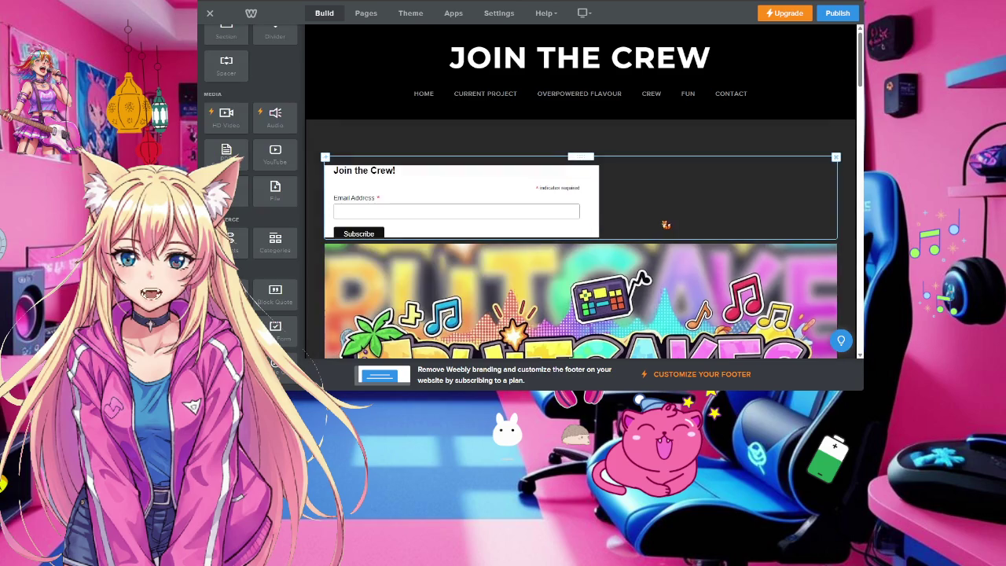
{"action": "scroll", "coordinate": [629, 227], "scroll_direction": "down", "scroll_amount": 1}
{"action": "scroll", "coordinate": [657, 239], "scroll_direction": "down", "scroll_amount": 1}
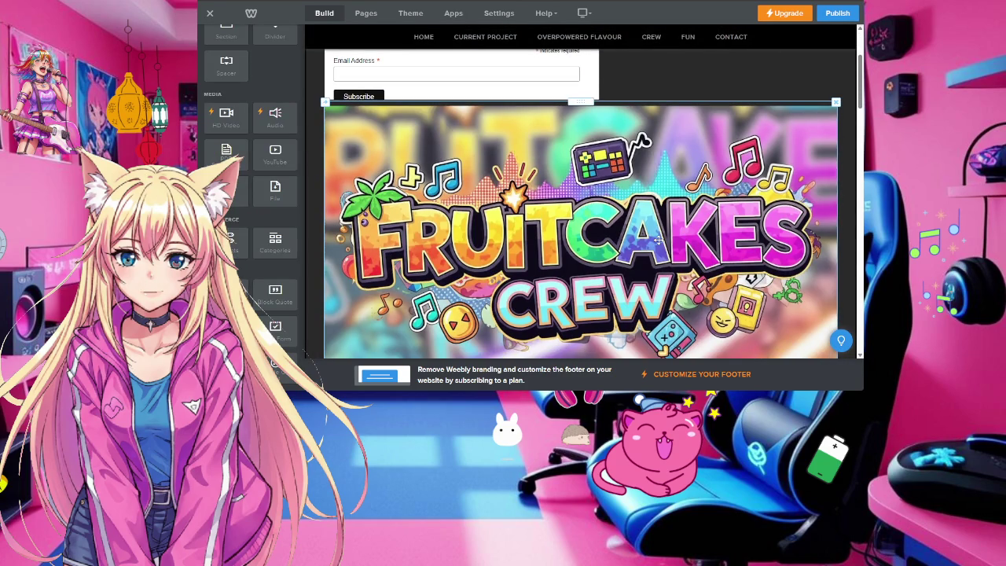
{"action": "left_click", "coordinate": [665, 213]}
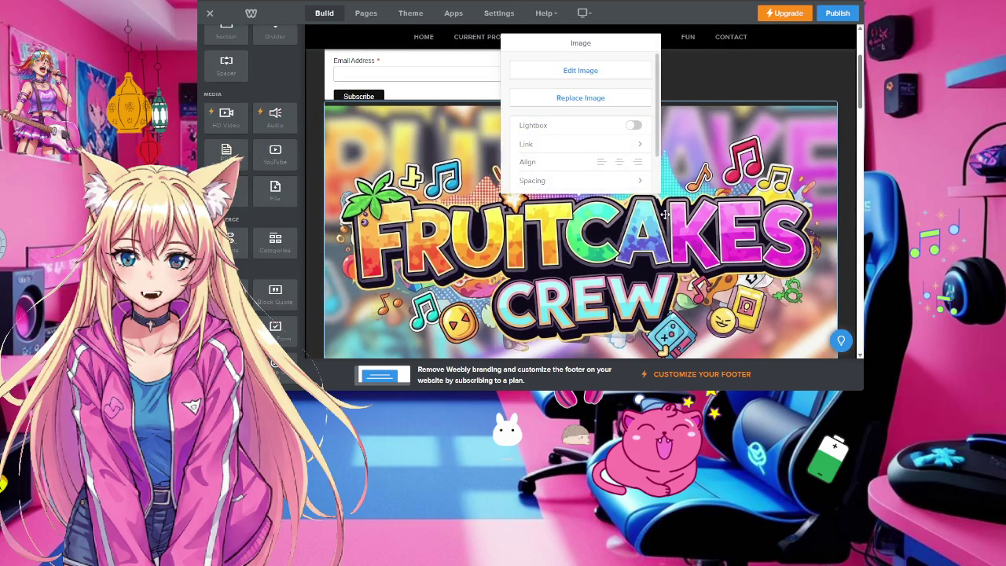
{"action": "left_click", "coordinate": [808, 214]}
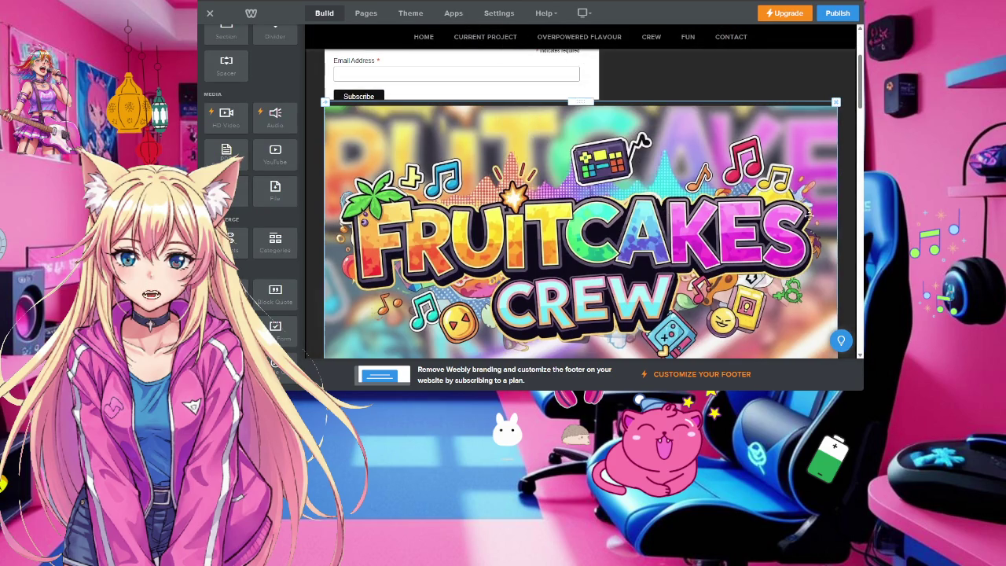
Inspect the teal box's colour settings, then scroll back up the page
{"action": "scroll", "coordinate": [805, 217], "scroll_direction": "down", "scroll_amount": 1}
{"action": "scroll", "coordinate": [801, 220], "scroll_direction": "down", "scroll_amount": 1}
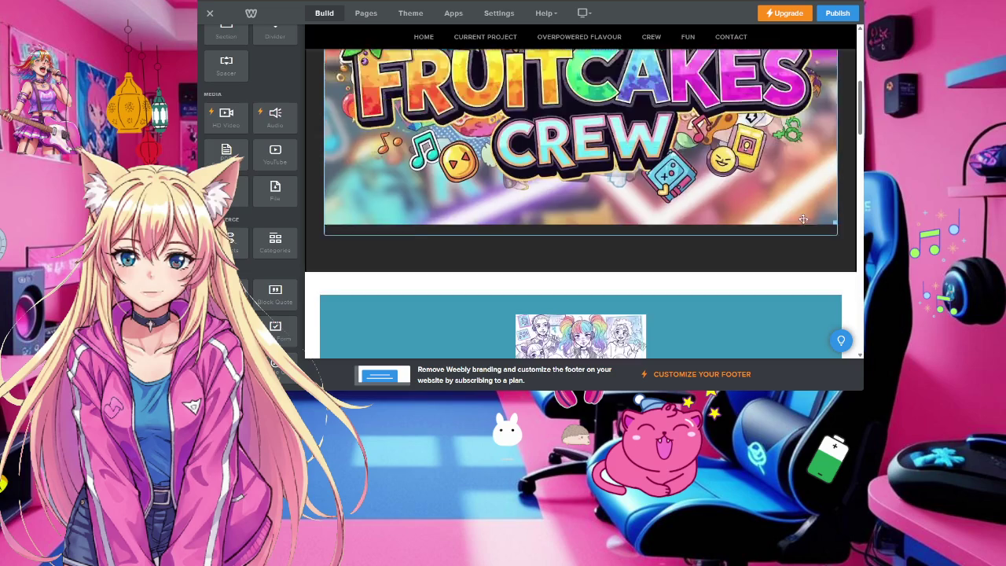
{"action": "scroll", "coordinate": [795, 226], "scroll_direction": "down", "scroll_amount": 1}
{"action": "left_click", "coordinate": [837, 202]}
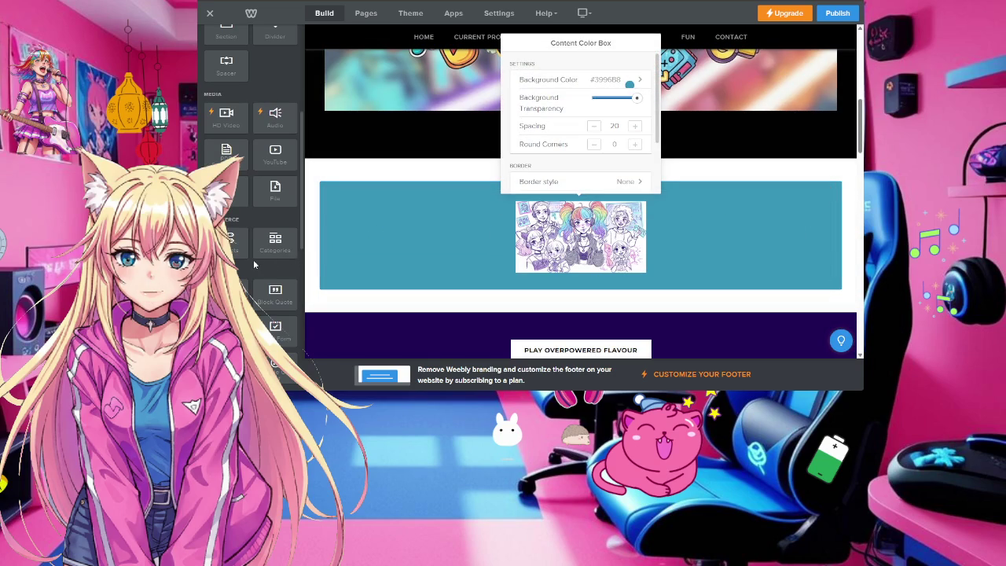
{"action": "scroll", "coordinate": [279, 258], "scroll_direction": "down", "scroll_amount": 2}
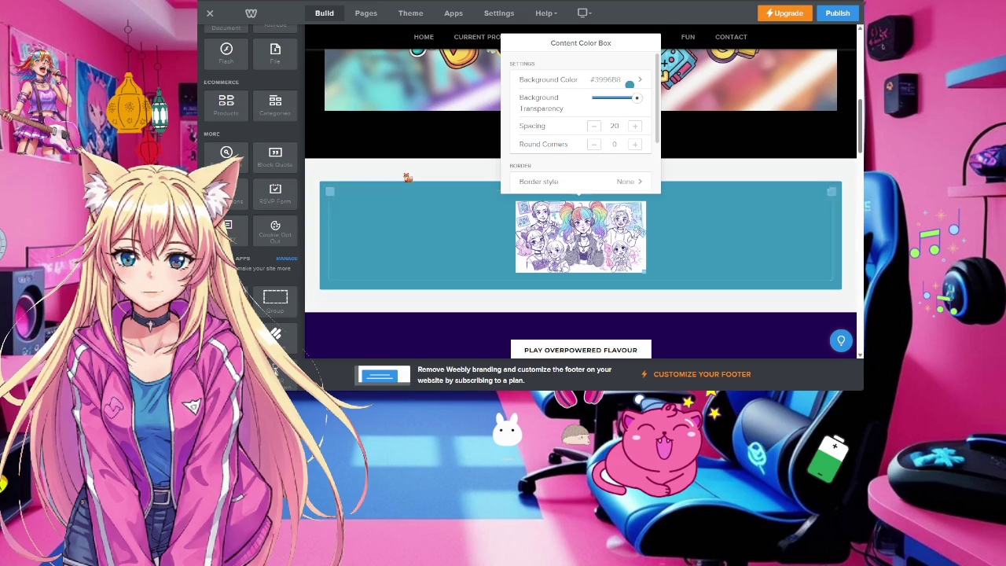
{"action": "left_click", "coordinate": [414, 165]}
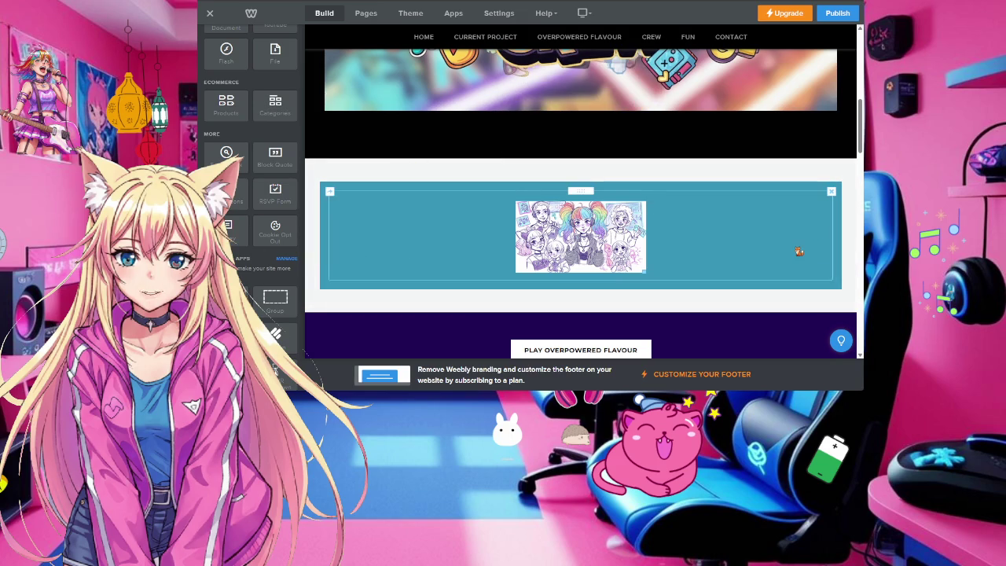
{"action": "scroll", "coordinate": [796, 252], "scroll_direction": "up", "scroll_amount": 5}
{"action": "scroll", "coordinate": [797, 251], "scroll_direction": "up", "scroll_amount": 5}
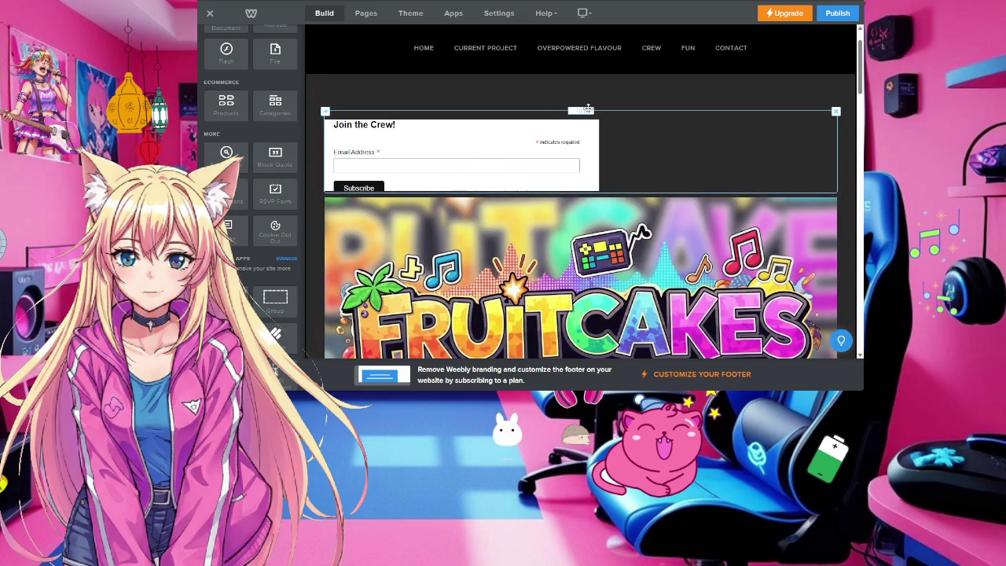
Drag the Join the Crew signup form into the teal box above the crew drawing
{"action": "left_click_drag", "start_coordinate": [580, 111], "coordinate": [582, 280]}
{"action": "scroll", "coordinate": [581, 280], "scroll_direction": "down", "scroll_amount": 3}
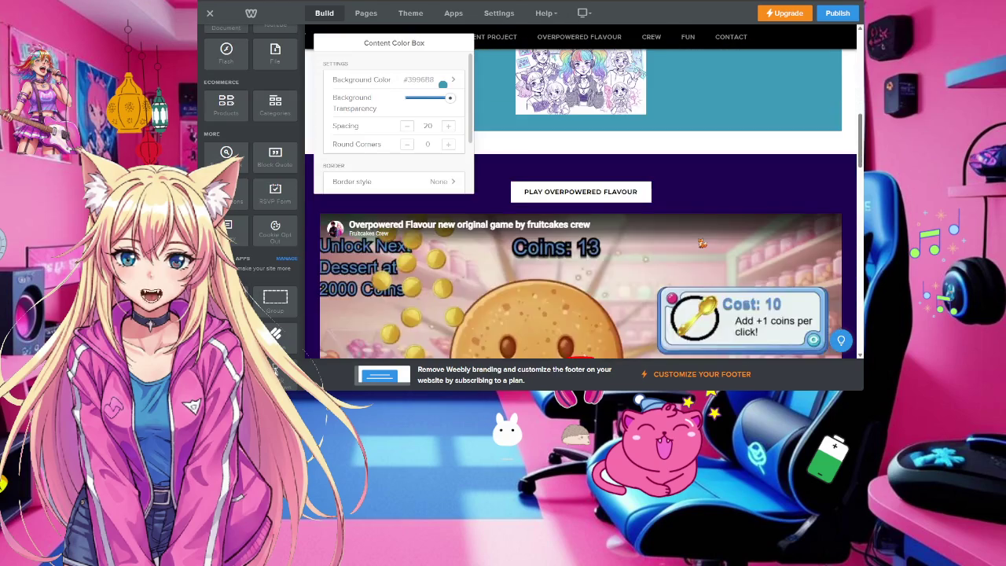
{"action": "scroll", "coordinate": [582, 280], "scroll_direction": "up", "scroll_amount": 3}
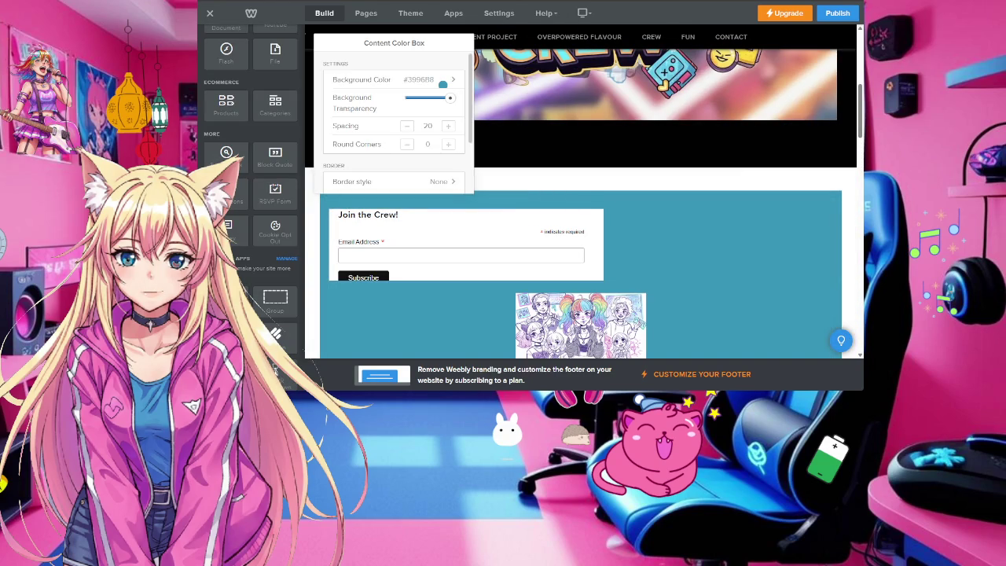
{"action": "scroll", "coordinate": [727, 217], "scroll_direction": "down", "scroll_amount": 2}
{"action": "scroll", "coordinate": [727, 215], "scroll_direction": "down", "scroll_amount": 1}
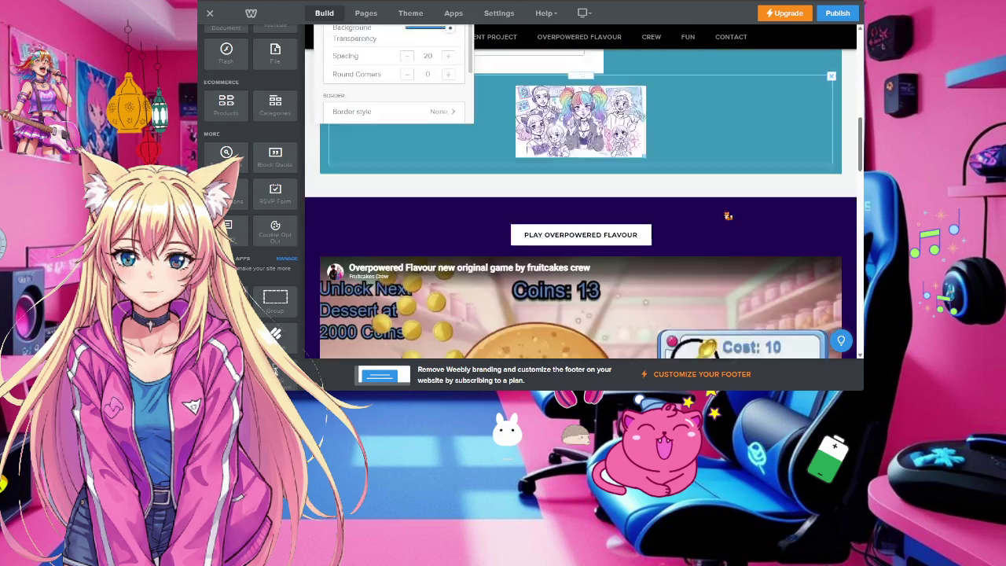
{"action": "scroll", "coordinate": [727, 215], "scroll_direction": "down", "scroll_amount": 3}
{"action": "scroll", "coordinate": [727, 215], "scroll_direction": "down", "scroll_amount": 2}
{"action": "scroll", "coordinate": [727, 216], "scroll_direction": "down", "scroll_amount": 2}
{"action": "scroll", "coordinate": [726, 215], "scroll_direction": "down", "scroll_amount": 5}
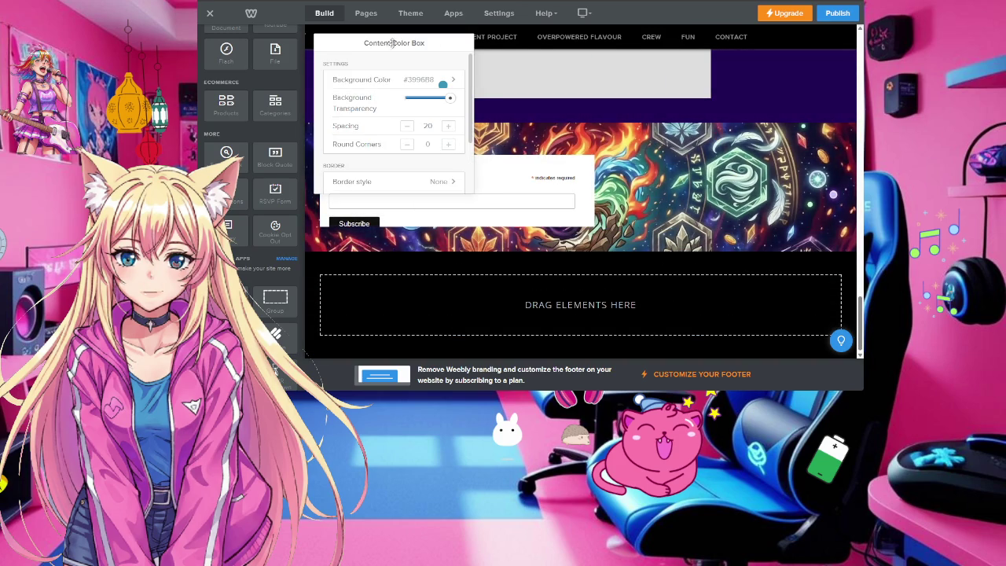
Scroll back up through the page to review the updated layout
{"action": "scroll", "coordinate": [462, 283], "scroll_direction": "down", "scroll_amount": 1}
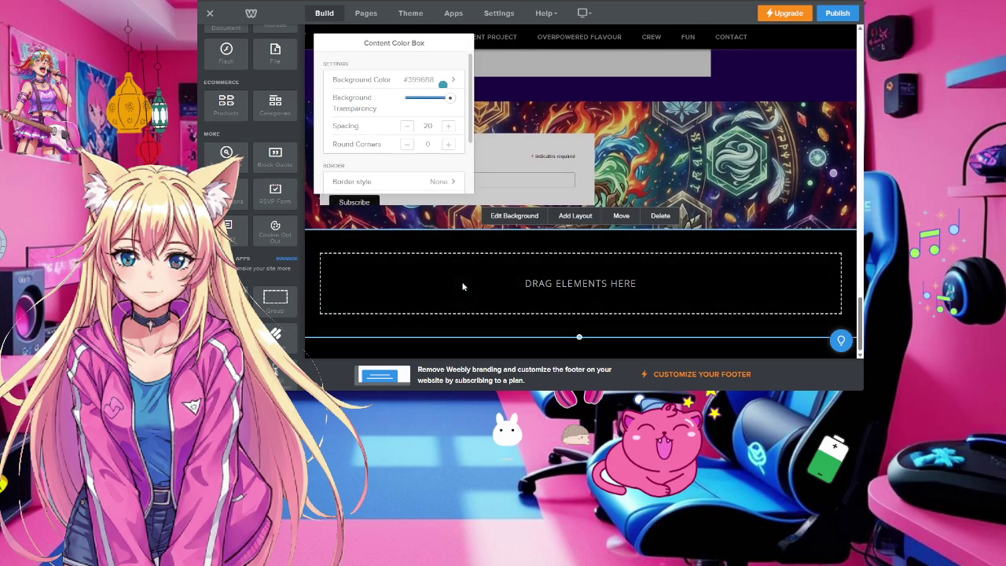
{"action": "scroll", "coordinate": [469, 285], "scroll_direction": "up", "scroll_amount": 5}
{"action": "scroll", "coordinate": [469, 284], "scroll_direction": "up", "scroll_amount": 5}
{"action": "scroll", "coordinate": [472, 283], "scroll_direction": "up", "scroll_amount": 5}
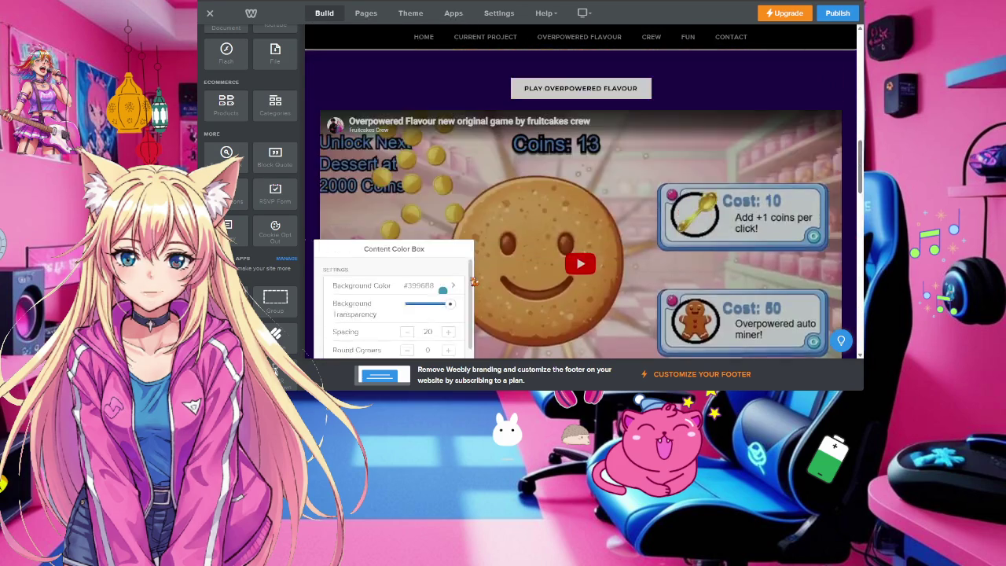
{"action": "scroll", "coordinate": [474, 281], "scroll_direction": "up", "scroll_amount": 3}
{"action": "scroll", "coordinate": [474, 280], "scroll_direction": "up", "scroll_amount": 3}
{"action": "scroll", "coordinate": [473, 280], "scroll_direction": "up", "scroll_amount": 1}
{"action": "scroll", "coordinate": [474, 281], "scroll_direction": "up", "scroll_amount": 3}
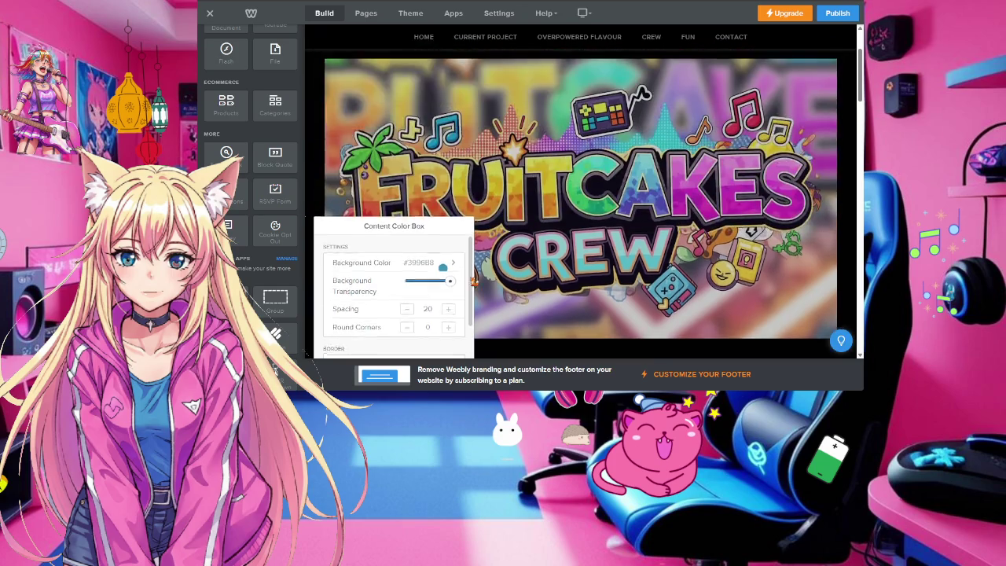
{"action": "scroll", "coordinate": [474, 280], "scroll_direction": "up", "scroll_amount": 2}
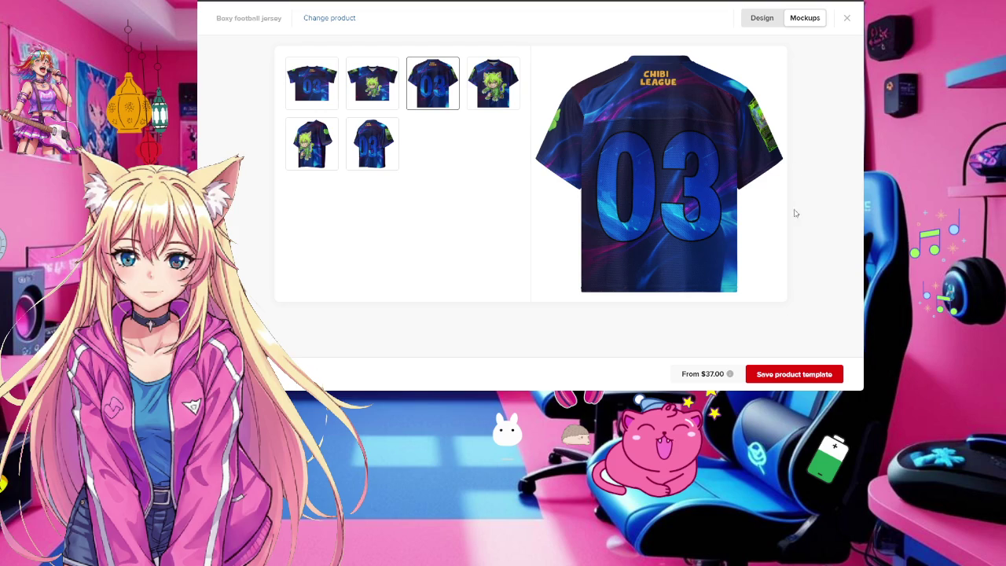
Save the jersey template and start adding it to the Fruitcakes Crew store
{"action": "left_click", "coordinate": [802, 374]}
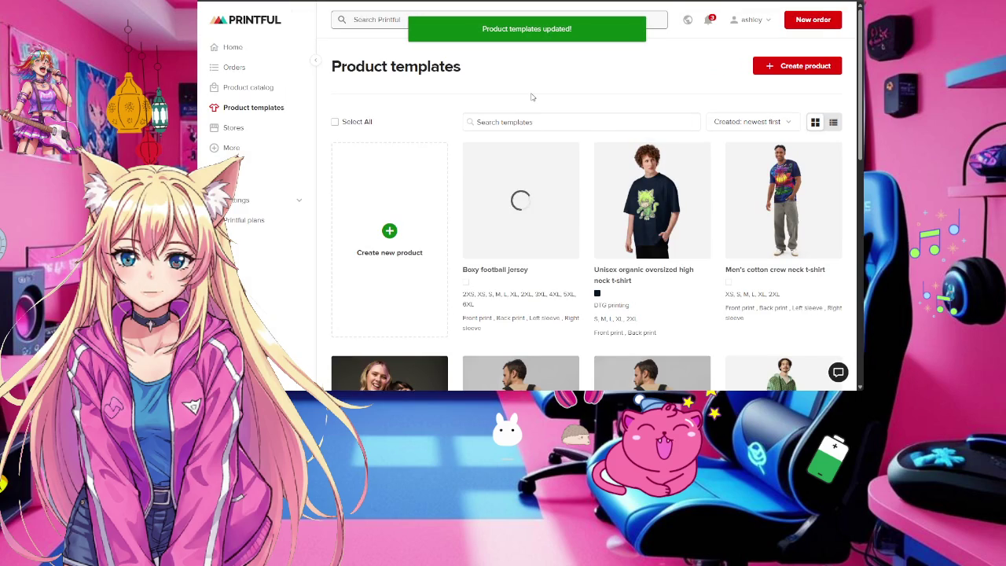
{"action": "mouse_move", "coordinate": [520, 200]}
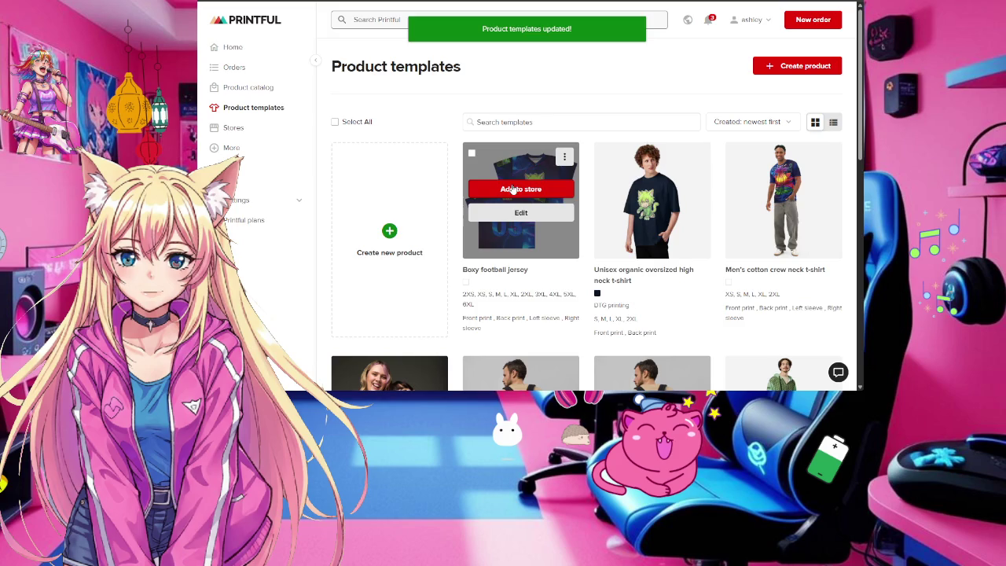
{"action": "left_click", "coordinate": [512, 189]}
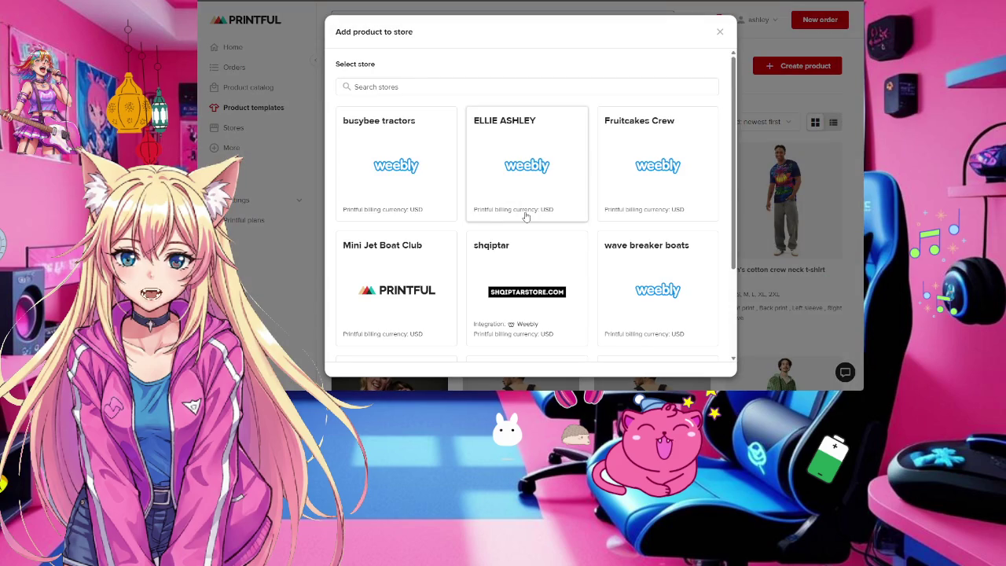
{"action": "left_click", "coordinate": [667, 155]}
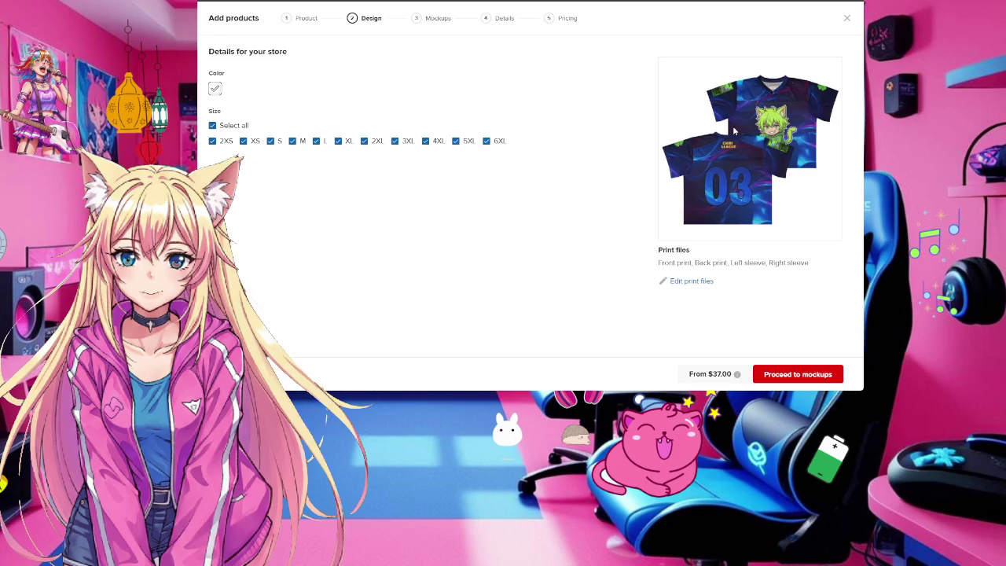
{"action": "left_click", "coordinate": [807, 375]}
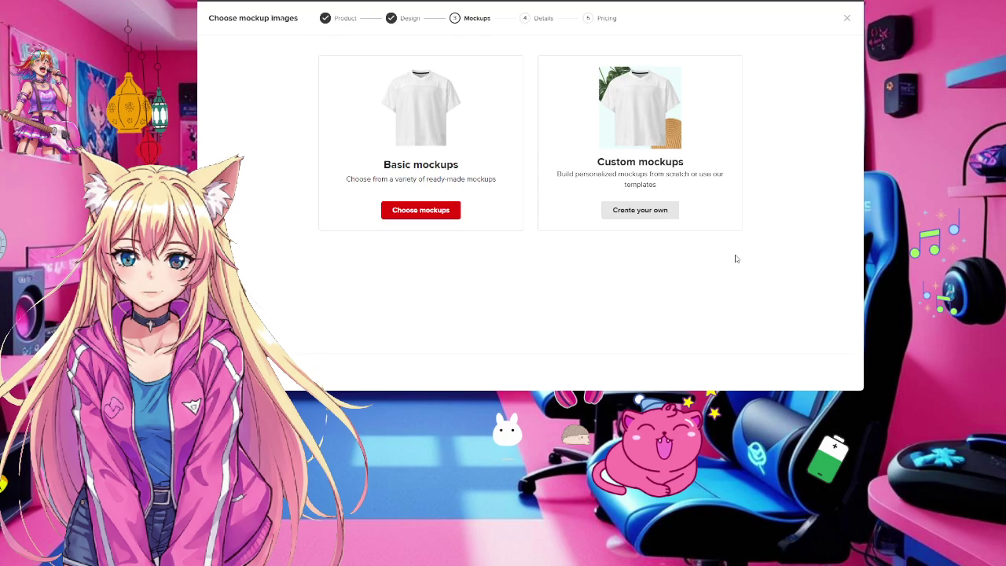
Start a custom mockup scene and browse the ready-made scene templates
{"action": "left_click", "coordinate": [640, 210]}
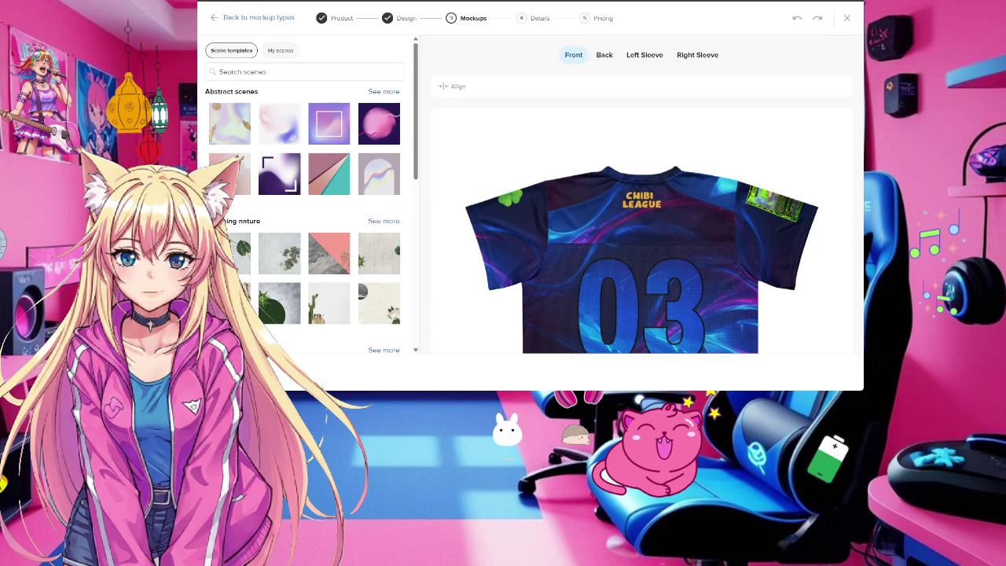
{"action": "scroll", "coordinate": [265, 184], "scroll_direction": "down", "scroll_amount": 2}
{"action": "scroll", "coordinate": [264, 169], "scroll_direction": "up", "scroll_amount": 2}
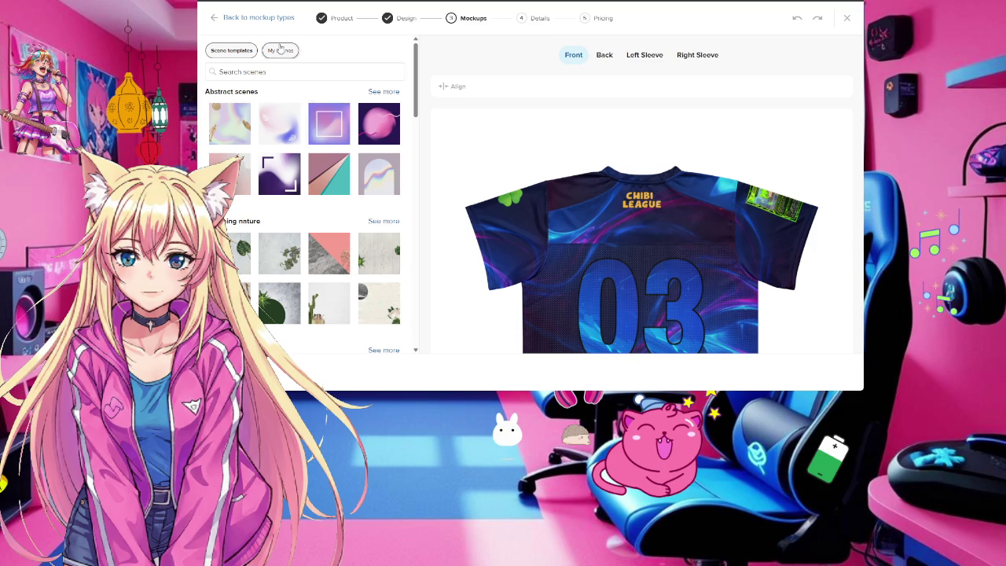
{"action": "left_click", "coordinate": [281, 50]}
{"action": "left_click", "coordinate": [231, 51]}
{"action": "scroll", "coordinate": [304, 113], "scroll_direction": "down", "scroll_amount": 5}
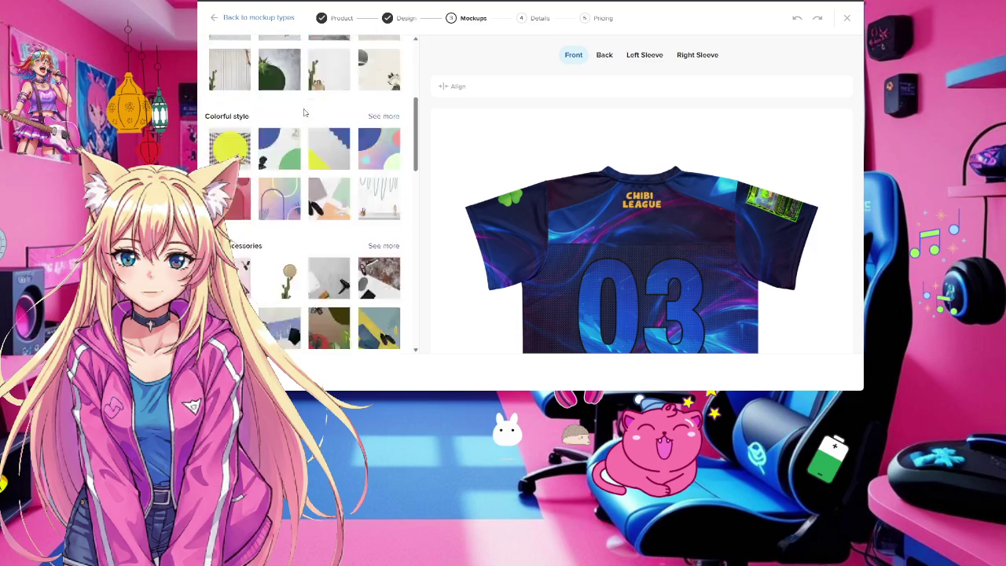
{"action": "scroll", "coordinate": [303, 111], "scroll_direction": "down", "scroll_amount": 5}
{"action": "scroll", "coordinate": [322, 173], "scroll_direction": "down", "scroll_amount": 5}
{"action": "scroll", "coordinate": [329, 190], "scroll_direction": "down", "scroll_amount": 5}
{"action": "scroll", "coordinate": [328, 189], "scroll_direction": "down", "scroll_amount": 2}
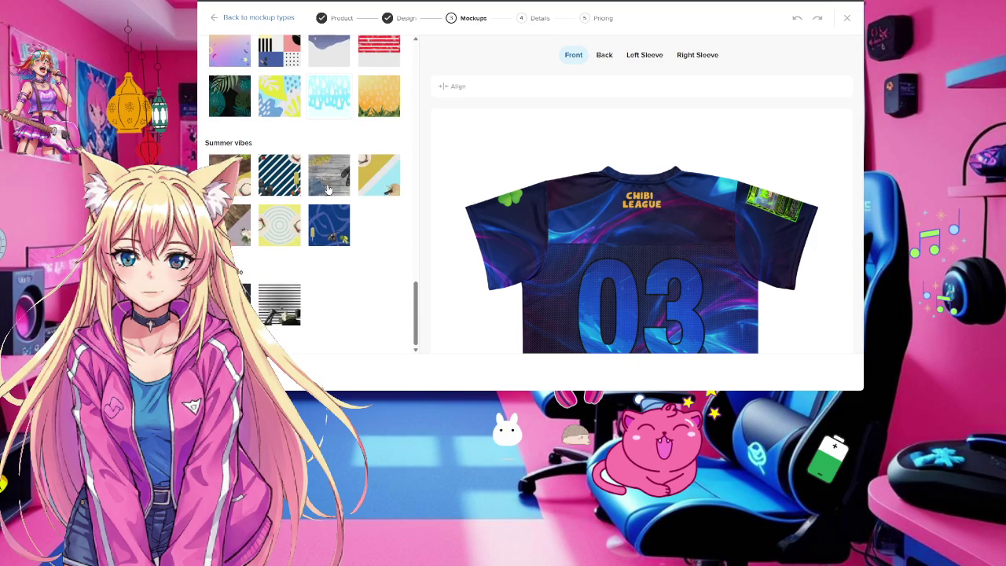
{"action": "scroll", "coordinate": [328, 190], "scroll_direction": "up", "scroll_amount": 4}
{"action": "scroll", "coordinate": [329, 189], "scroll_direction": "up", "scroll_amount": 1}
{"action": "scroll", "coordinate": [329, 190], "scroll_direction": "up", "scroll_amount": 3}
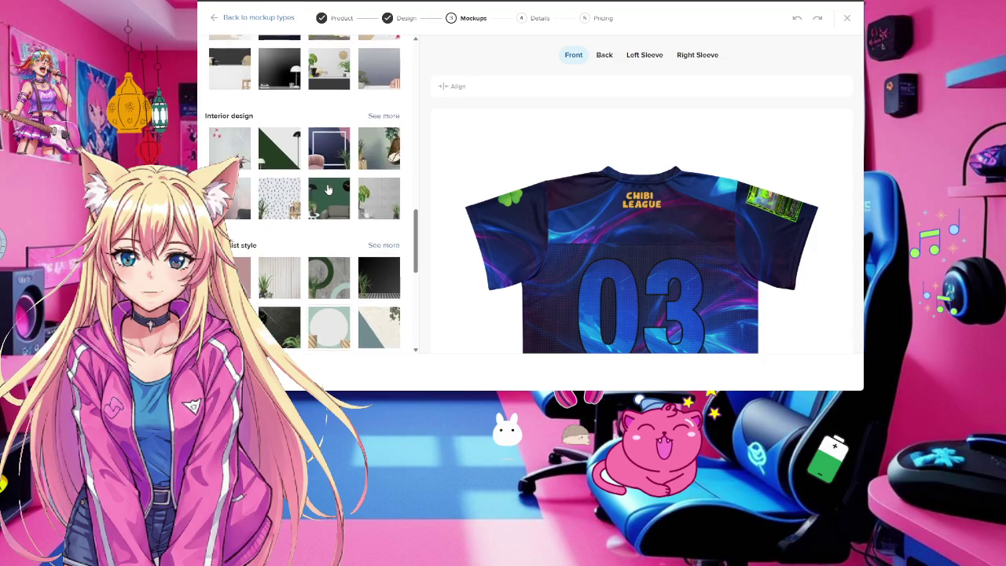
{"action": "scroll", "coordinate": [329, 189], "scroll_direction": "down", "scroll_amount": 3}
{"action": "scroll", "coordinate": [328, 190], "scroll_direction": "down", "scroll_amount": 5}
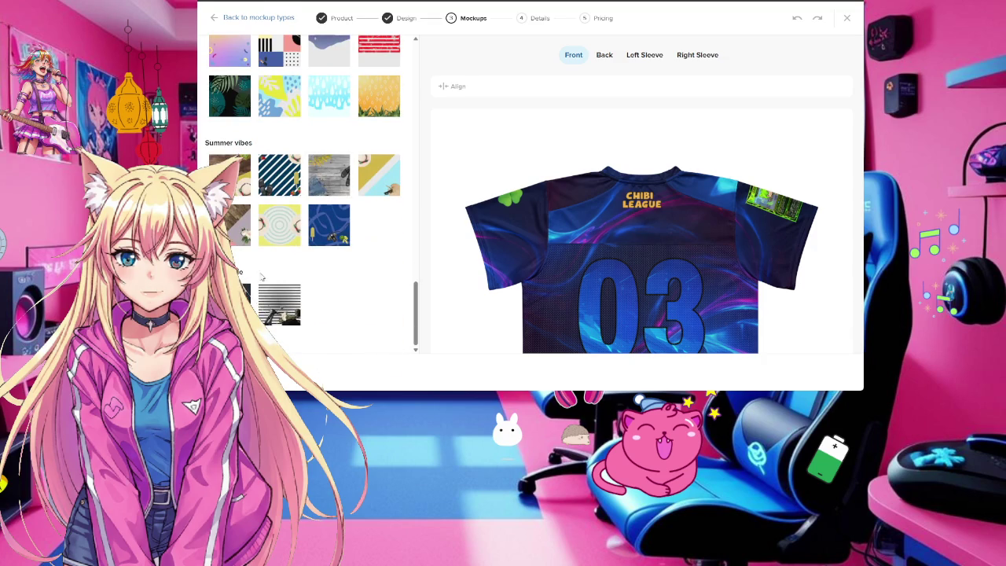
Preview the jersey in the scooter, red-striped and dark plant scenes
{"action": "left_click", "coordinate": [328, 225]}
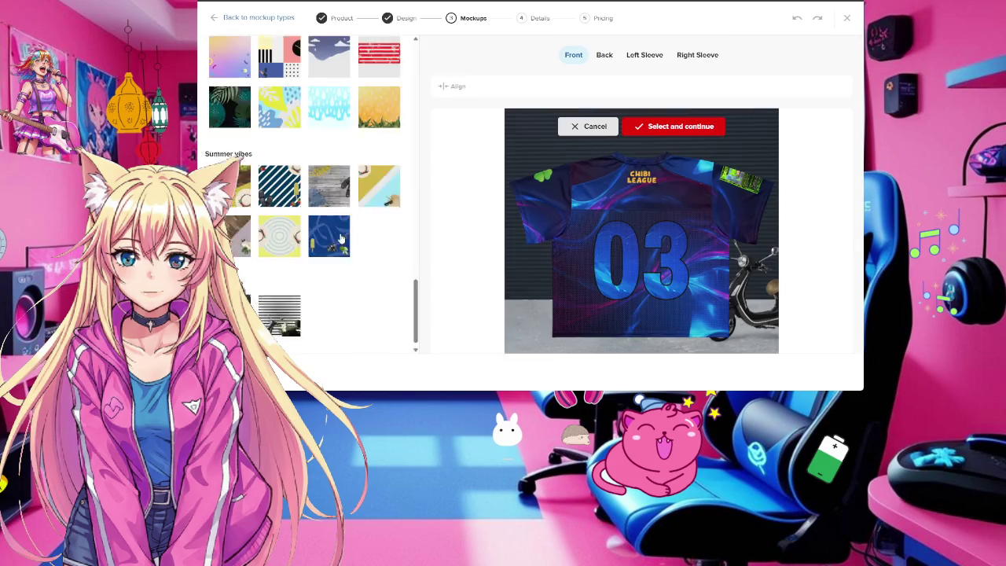
{"action": "scroll", "coordinate": [340, 238], "scroll_direction": "up", "scroll_amount": 2}
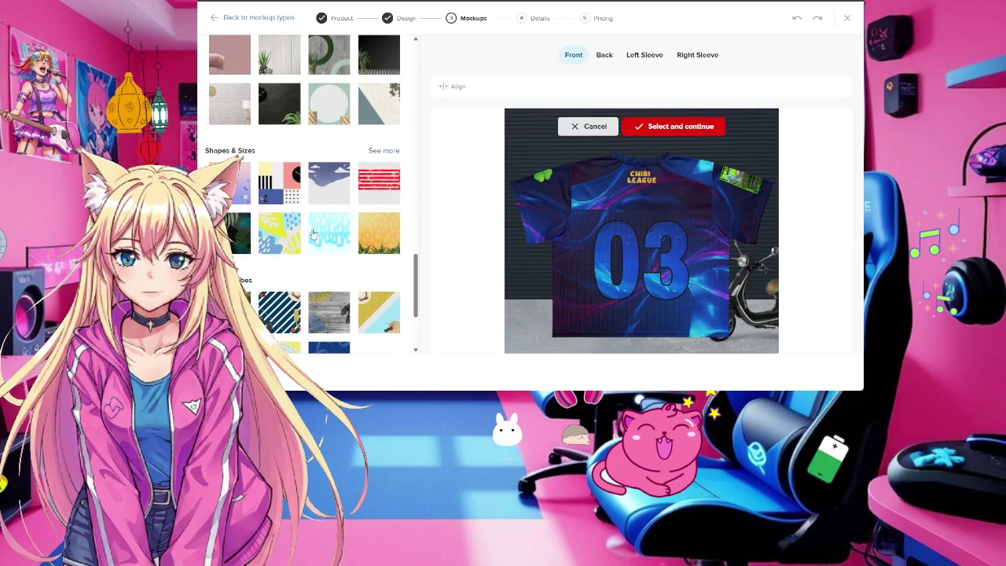
{"action": "left_click", "coordinate": [374, 224]}
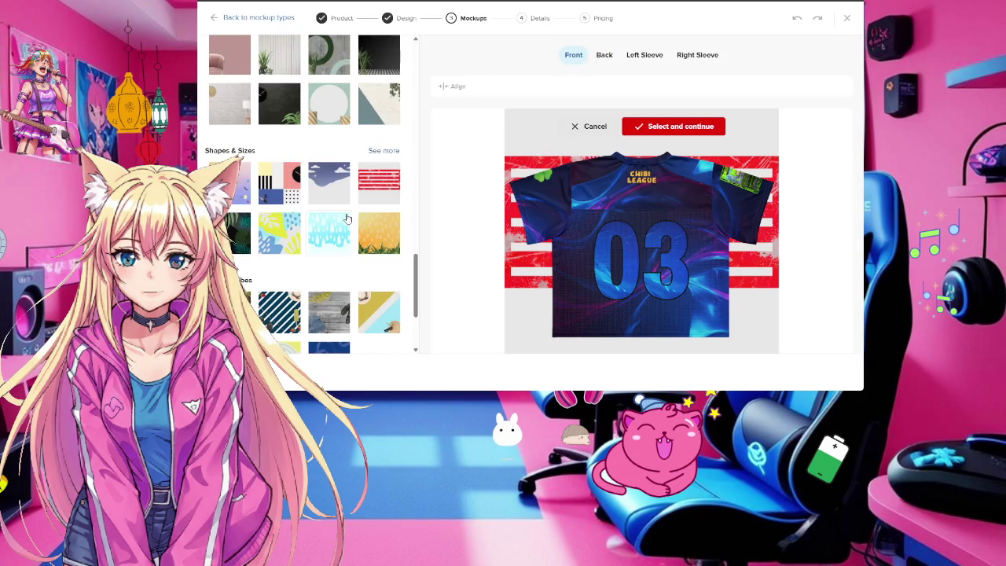
{"action": "scroll", "coordinate": [351, 225], "scroll_direction": "up", "scroll_amount": 2}
{"action": "left_click", "coordinate": [372, 192]}
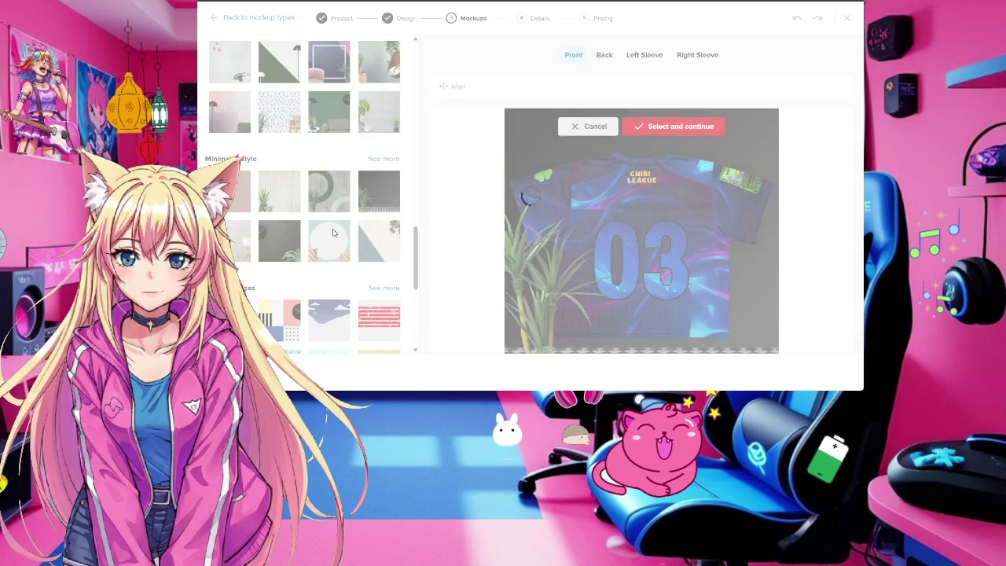
{"action": "scroll", "coordinate": [274, 183], "scroll_direction": "up", "scroll_amount": 1}
{"action": "scroll", "coordinate": [274, 183], "scroll_direction": "up", "scroll_amount": 2}
{"action": "scroll", "coordinate": [274, 184], "scroll_direction": "up", "scroll_amount": 2}
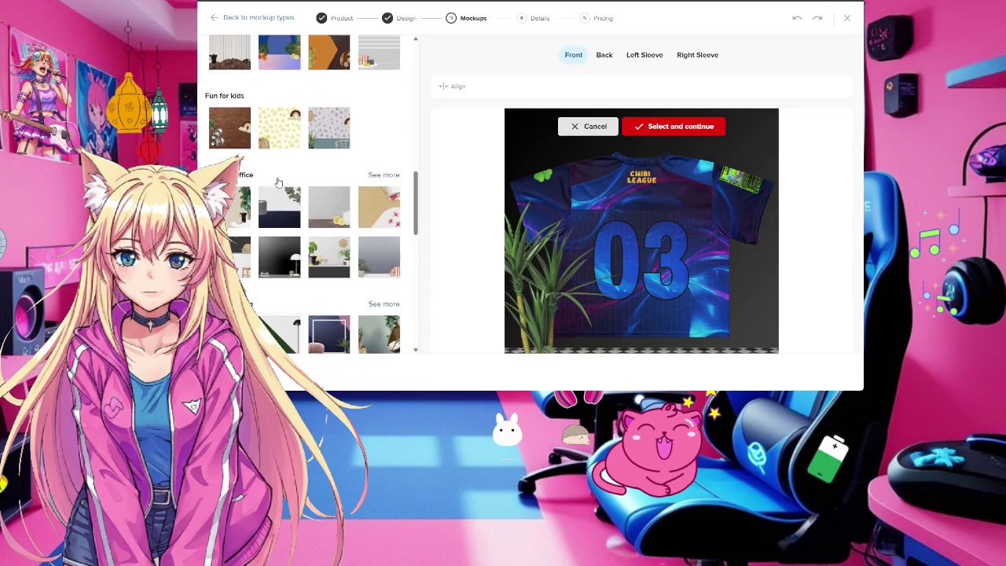
{"action": "scroll", "coordinate": [318, 182], "scroll_direction": "up", "scroll_amount": 2}
{"action": "scroll", "coordinate": [340, 226], "scroll_direction": "up", "scroll_amount": 1}
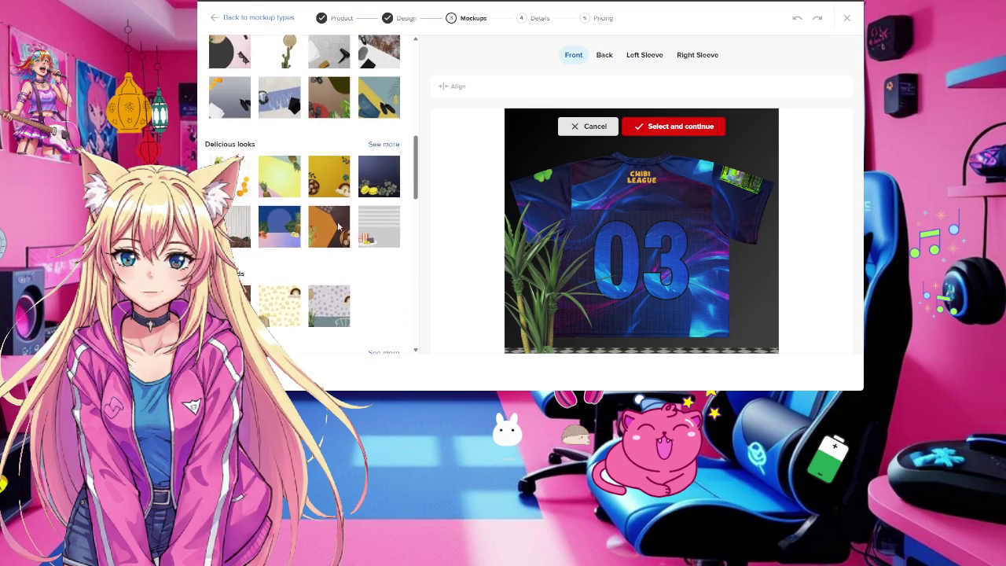
{"action": "scroll", "coordinate": [316, 225], "scroll_direction": "up", "scroll_amount": 2}
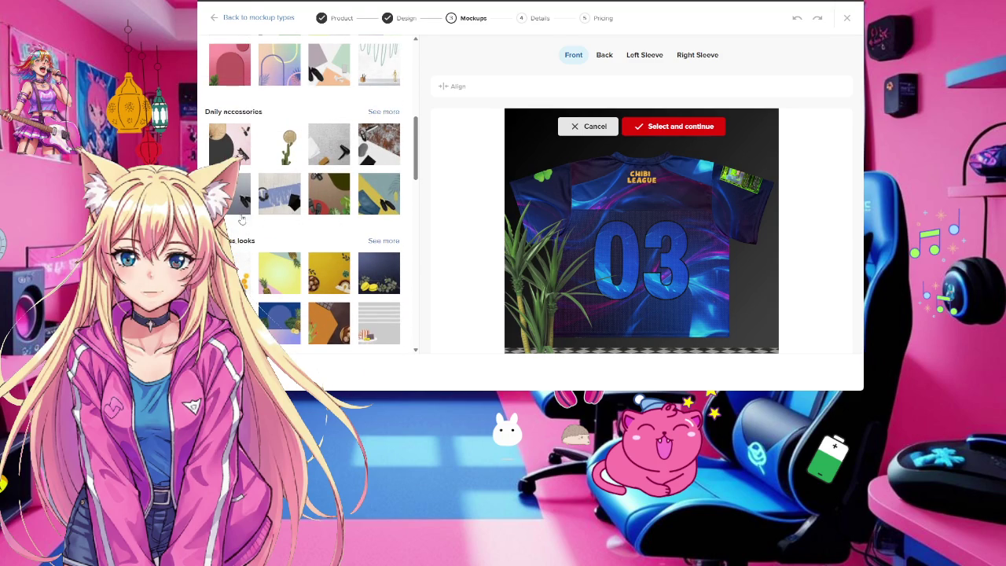
Compare the jeans, headphones and fan scenes, then apply the oranges-and-sneakers scene
{"action": "left_click", "coordinate": [341, 206]}
{"action": "scroll", "coordinate": [346, 222], "scroll_direction": "up", "scroll_amount": 1}
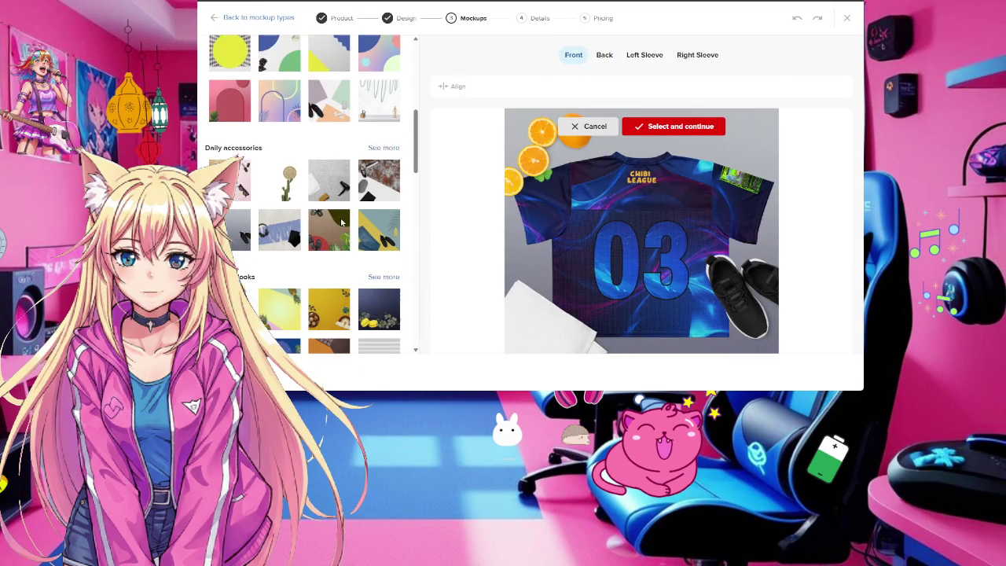
{"action": "left_click", "coordinate": [378, 250]}
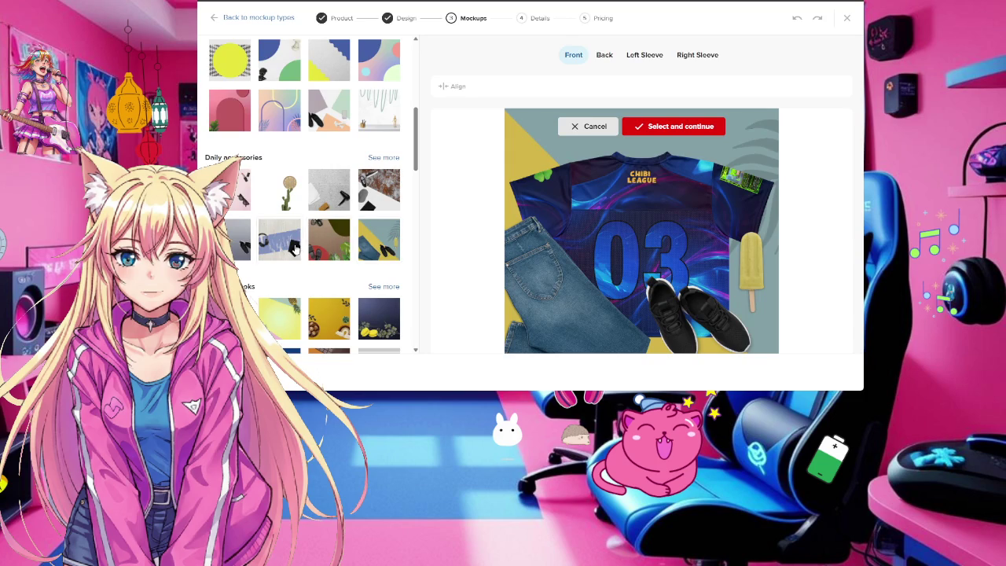
{"action": "left_click", "coordinate": [292, 248]}
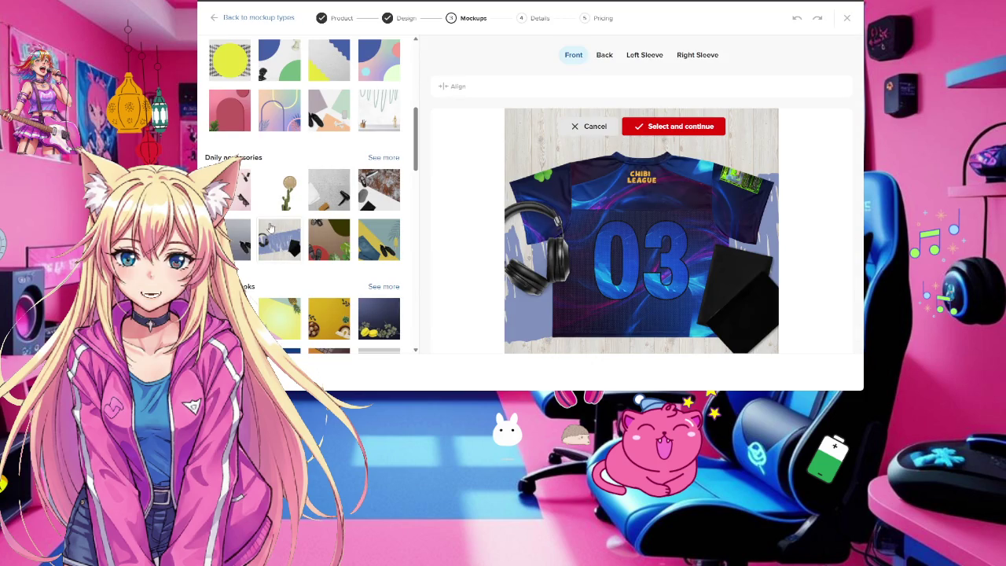
{"action": "left_click", "coordinate": [236, 206]}
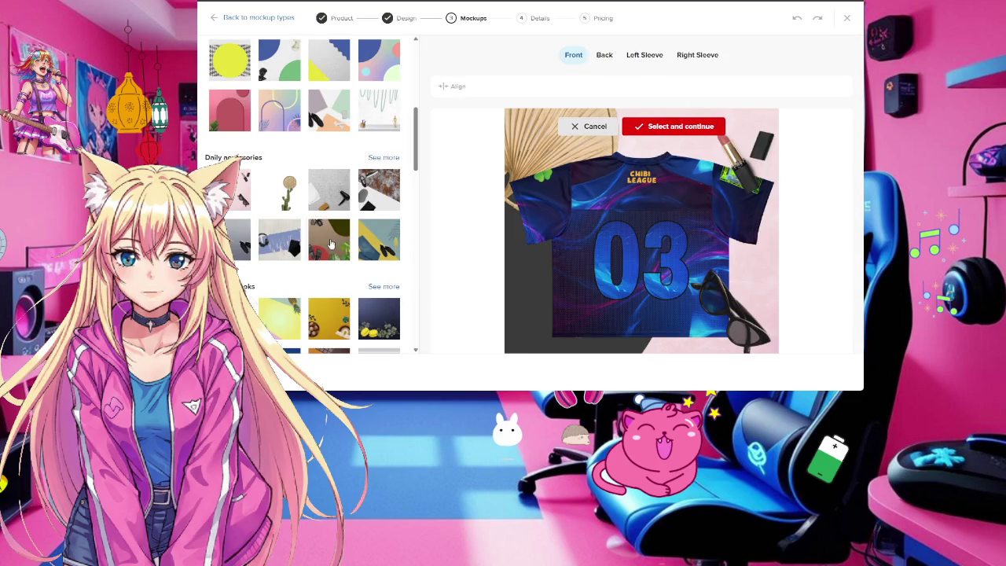
{"action": "left_click", "coordinate": [342, 250]}
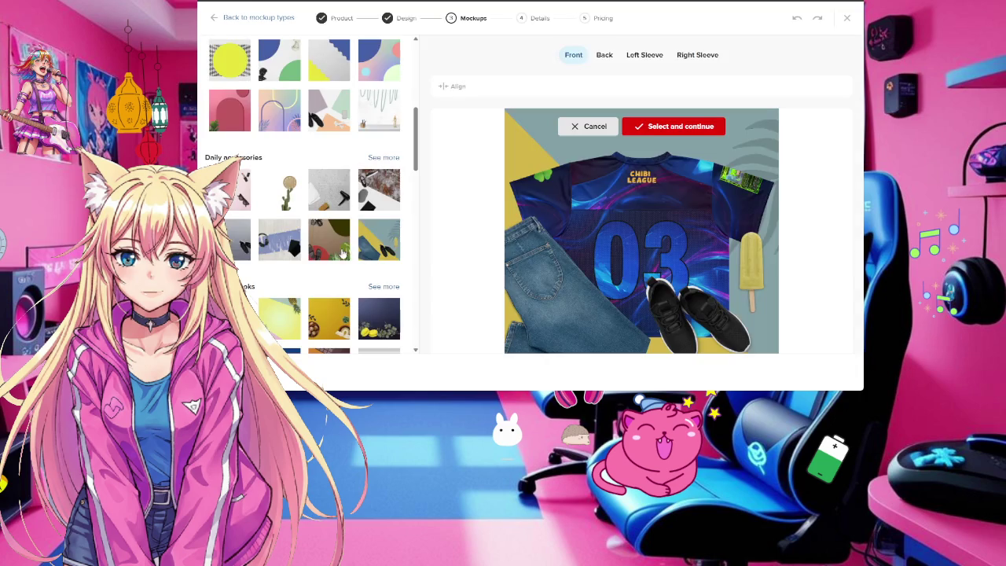
{"action": "left_click", "coordinate": [271, 258]}
{"action": "scroll", "coordinate": [310, 253], "scroll_direction": "up", "scroll_amount": 5}
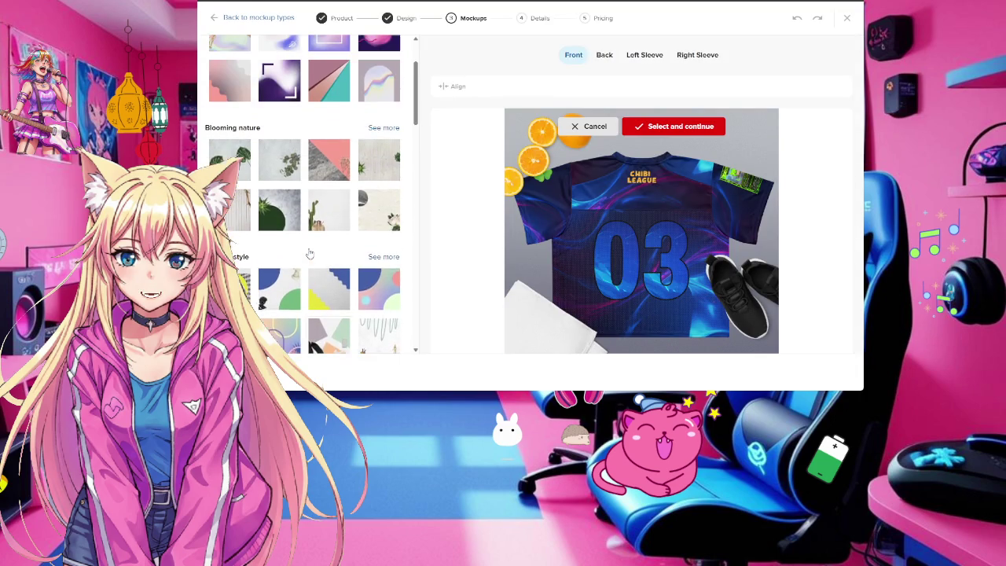
{"action": "scroll", "coordinate": [310, 253], "scroll_direction": "up", "scroll_amount": 3}
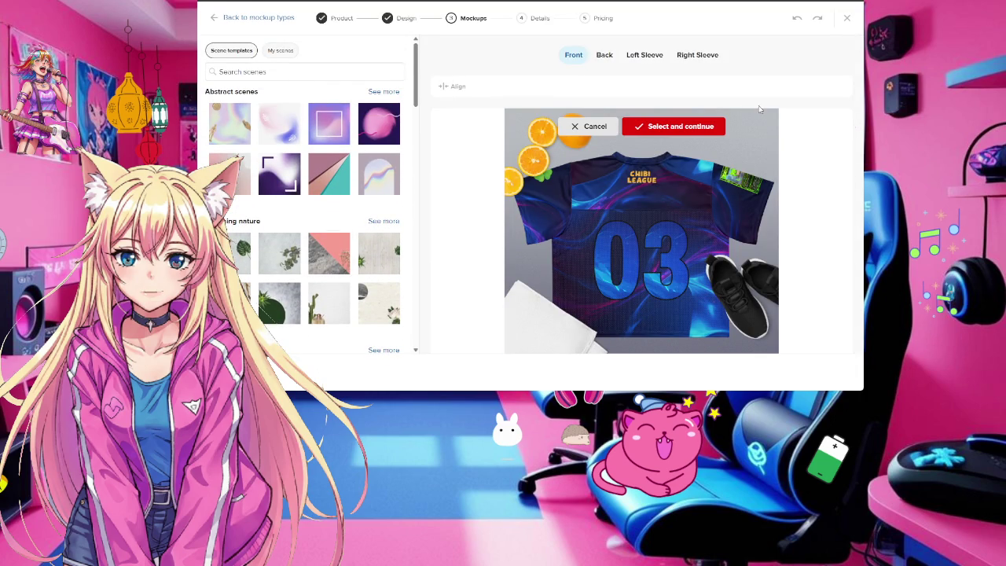
{"action": "left_click", "coordinate": [692, 130]}
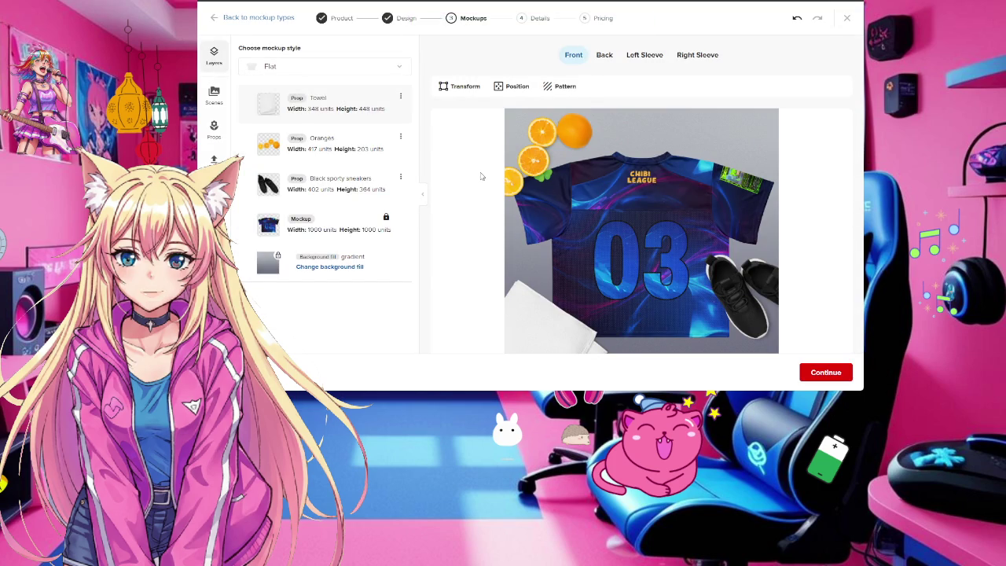
Preview the Men's and Women's mockup styles, then set the jersey mockup to Ghost
{"action": "left_click", "coordinate": [335, 70]}
{"action": "left_click", "coordinate": [329, 130]}
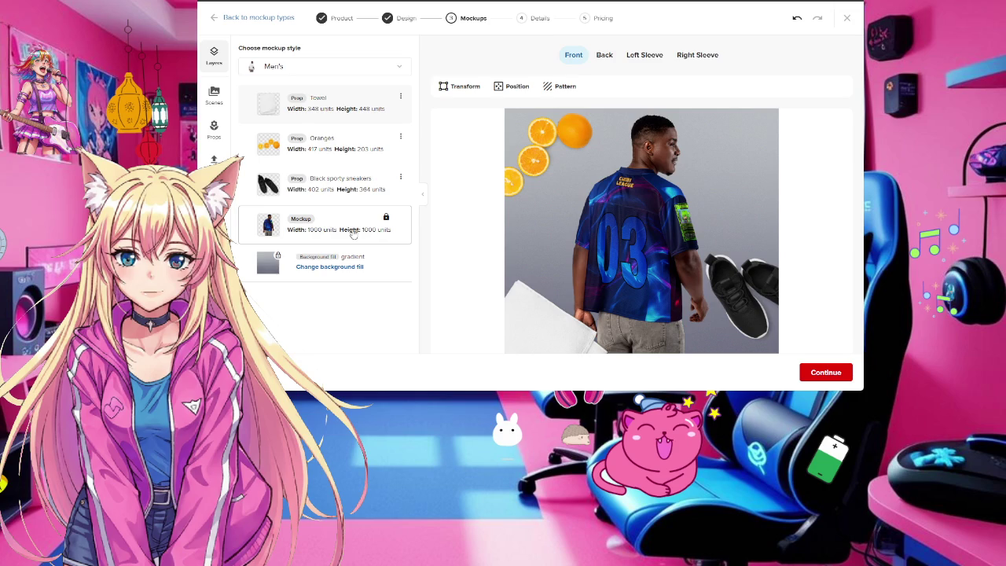
{"action": "left_click", "coordinate": [319, 68]}
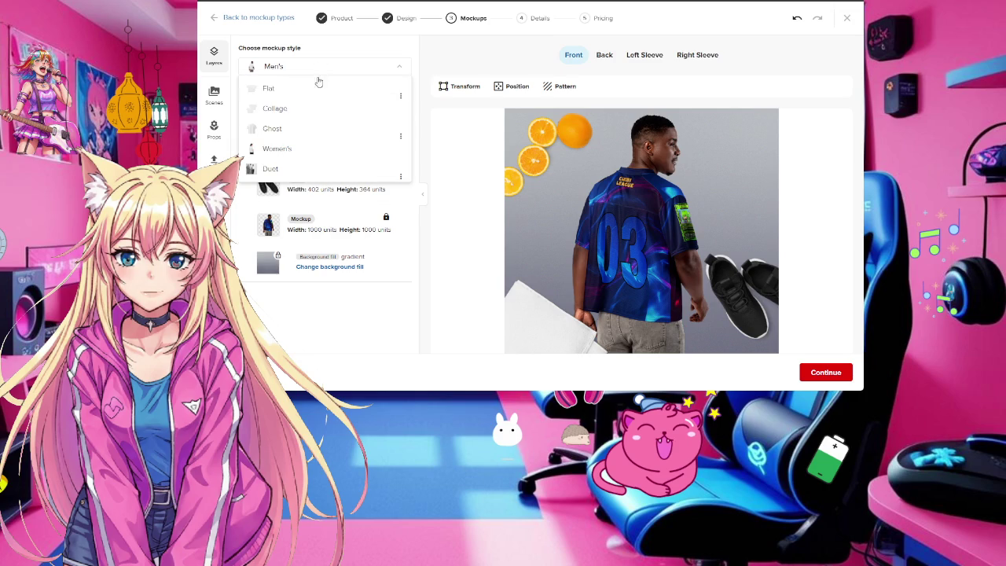
{"action": "left_click", "coordinate": [315, 149]}
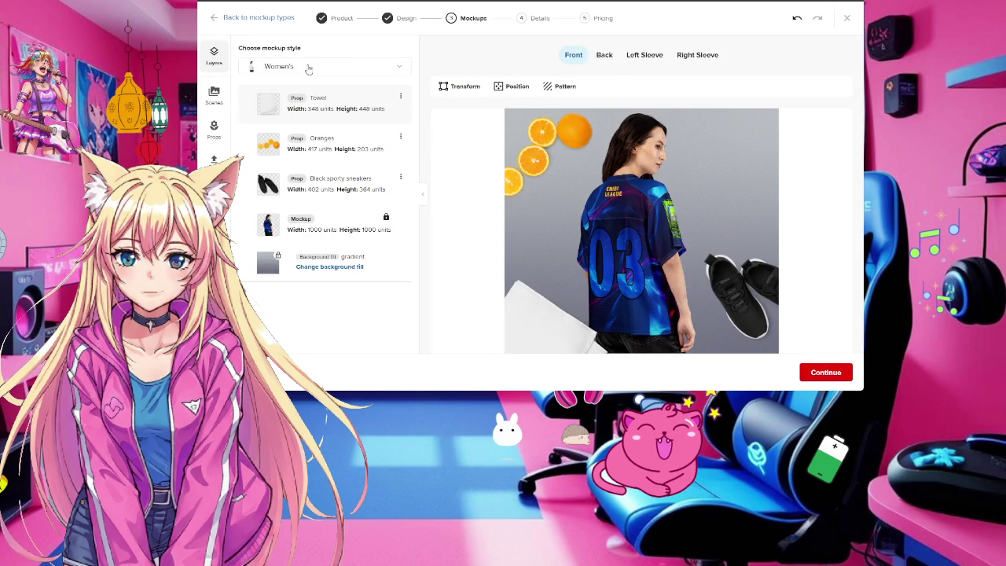
{"action": "left_click", "coordinate": [309, 68]}
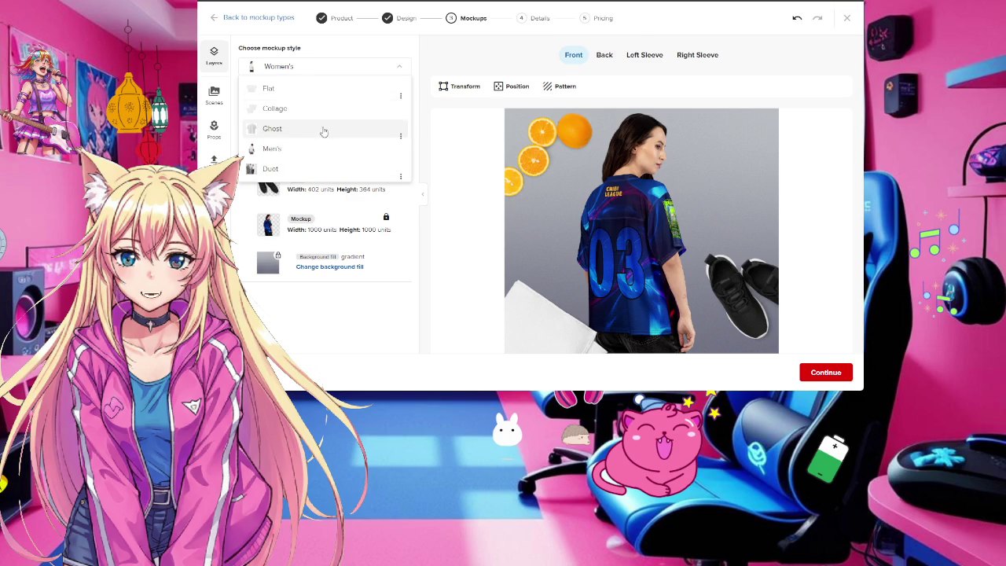
{"action": "left_click", "coordinate": [323, 131]}
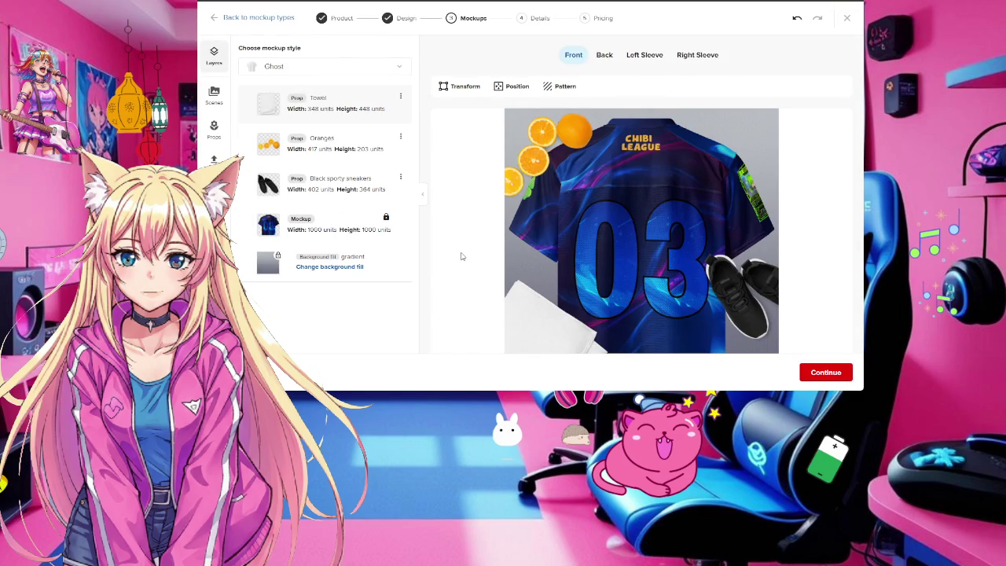
Continue past mockups and add the EU GPSR safety information to the descriptions
{"action": "left_click", "coordinate": [825, 372]}
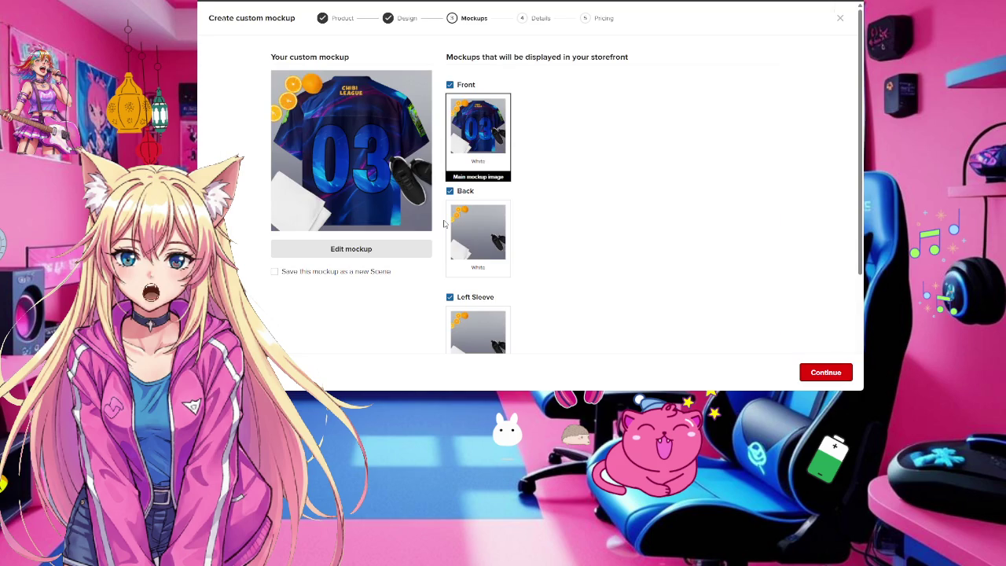
{"action": "scroll", "coordinate": [589, 245], "scroll_direction": "down", "scroll_amount": 3}
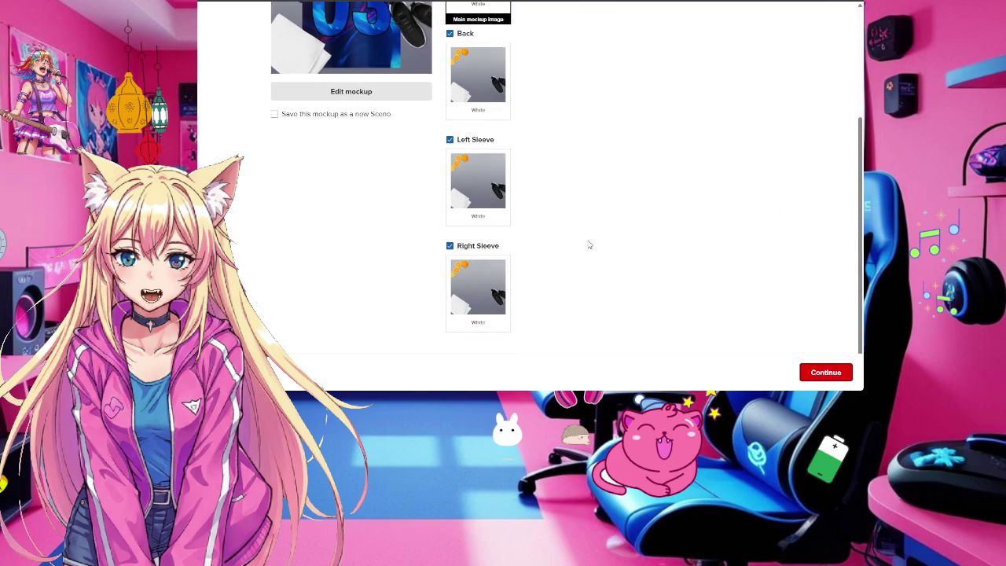
{"action": "scroll", "coordinate": [625, 264], "scroll_direction": "up", "scroll_amount": 2}
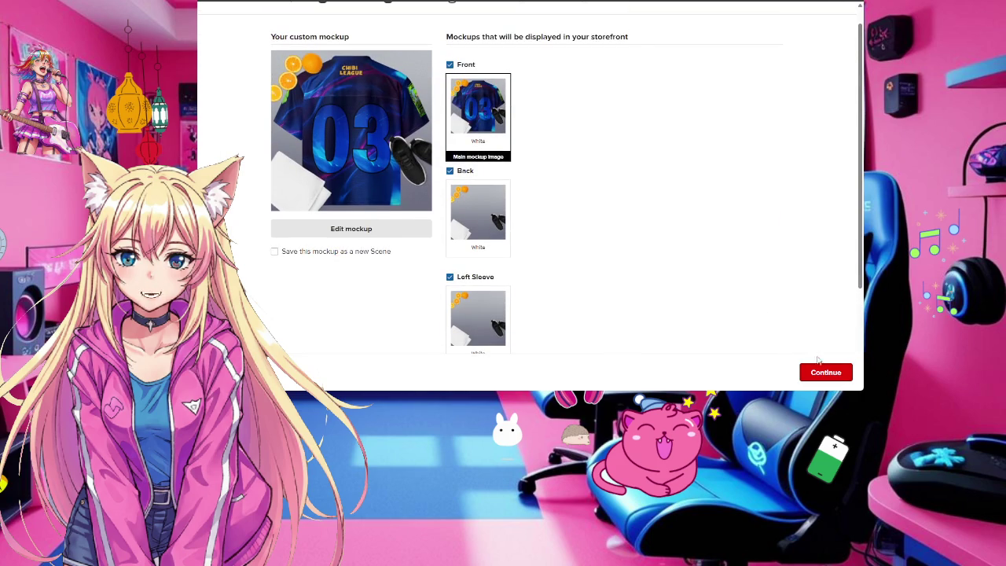
{"action": "left_click", "coordinate": [819, 375]}
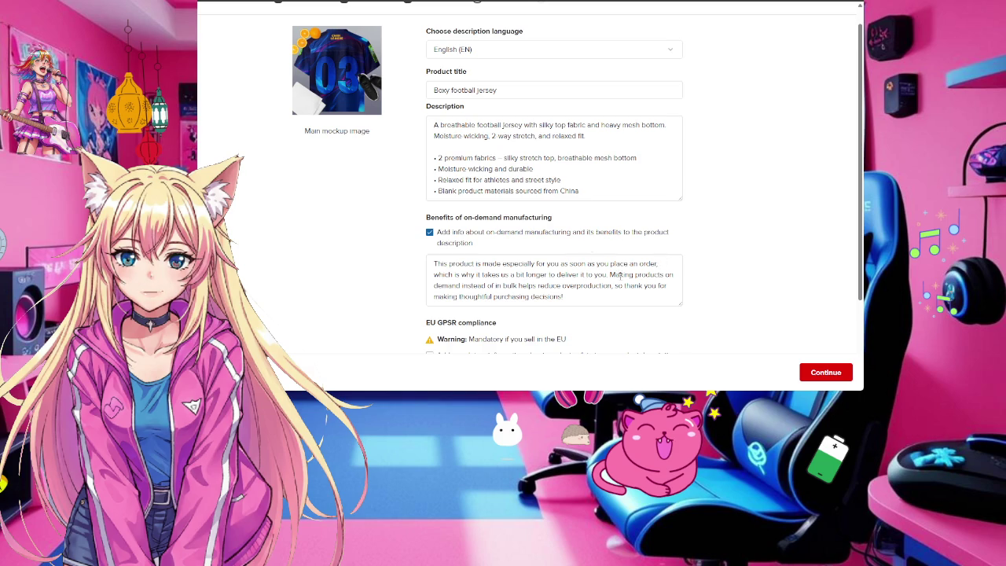
{"action": "scroll", "coordinate": [710, 290], "scroll_direction": "down", "scroll_amount": 2}
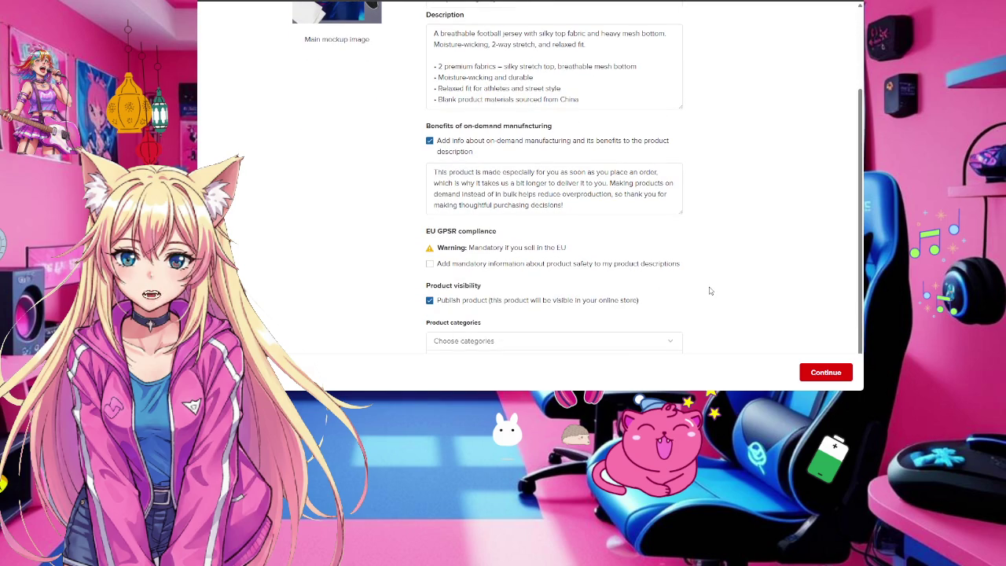
{"action": "left_click", "coordinate": [429, 264]}
File the jersey under the Official Clothing category and continue to pricing
{"action": "scroll", "coordinate": [751, 252], "scroll_direction": "down", "scroll_amount": 4}
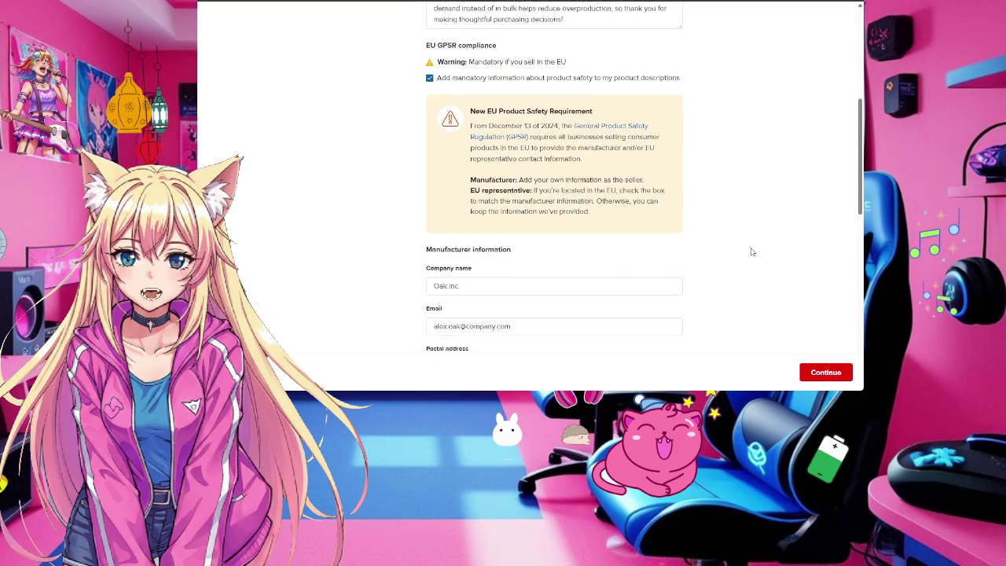
{"action": "scroll", "coordinate": [751, 252], "scroll_direction": "down", "scroll_amount": 2}
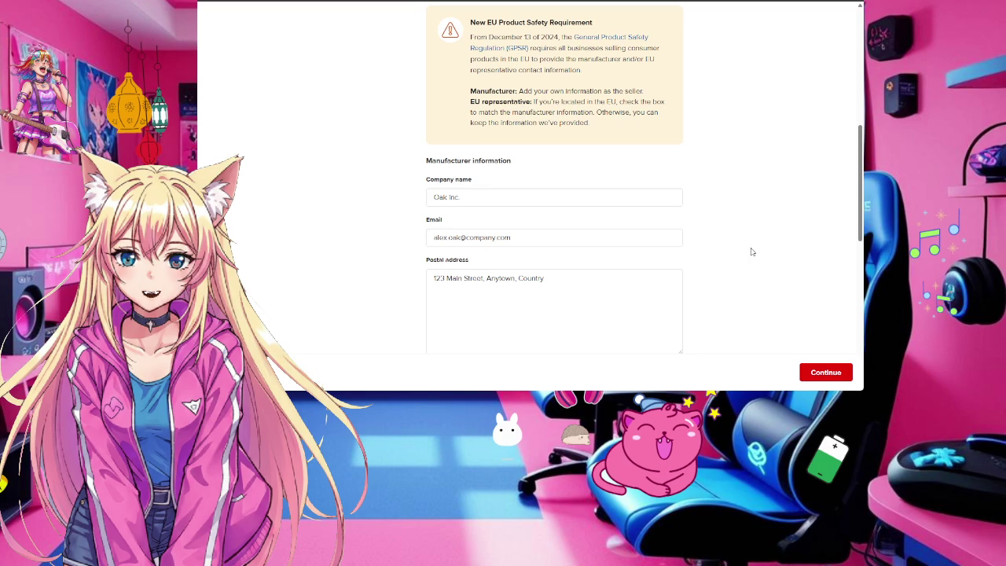
{"action": "scroll", "coordinate": [751, 251], "scroll_direction": "down", "scroll_amount": 2}
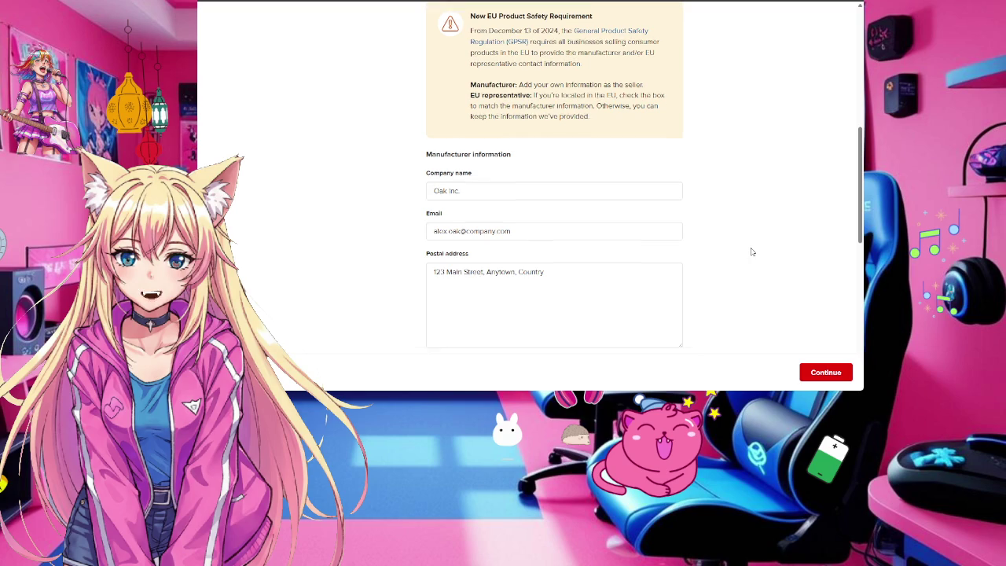
{"action": "scroll", "coordinate": [751, 252], "scroll_direction": "down", "scroll_amount": 2}
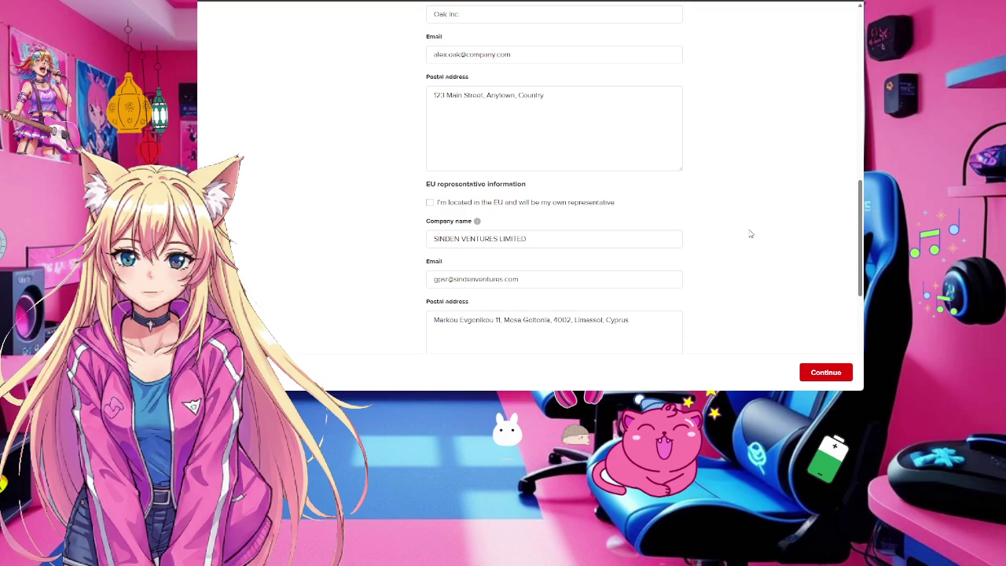
{"action": "scroll", "coordinate": [748, 224], "scroll_direction": "down", "scroll_amount": 3}
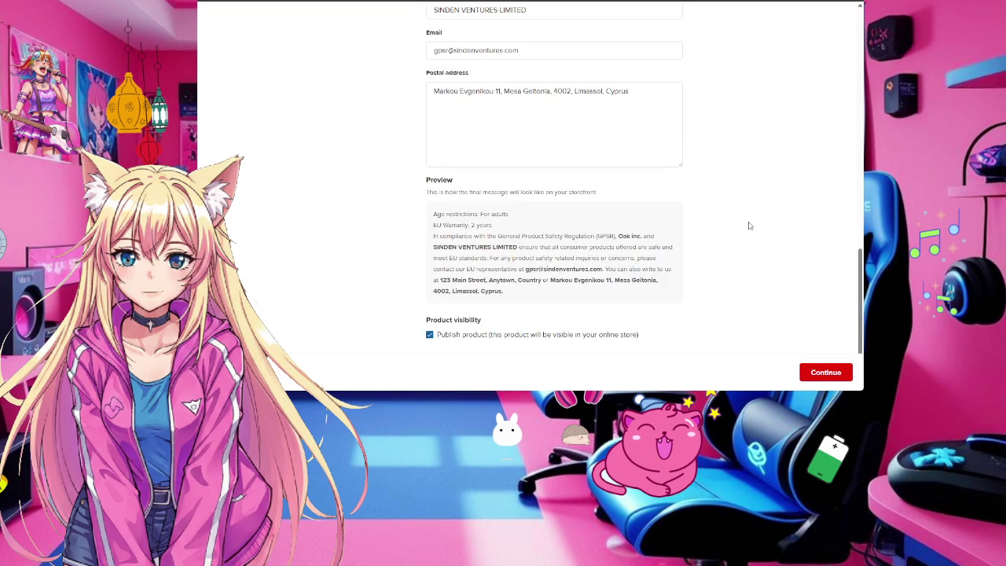
{"action": "scroll", "coordinate": [748, 224], "scroll_direction": "down", "scroll_amount": 1}
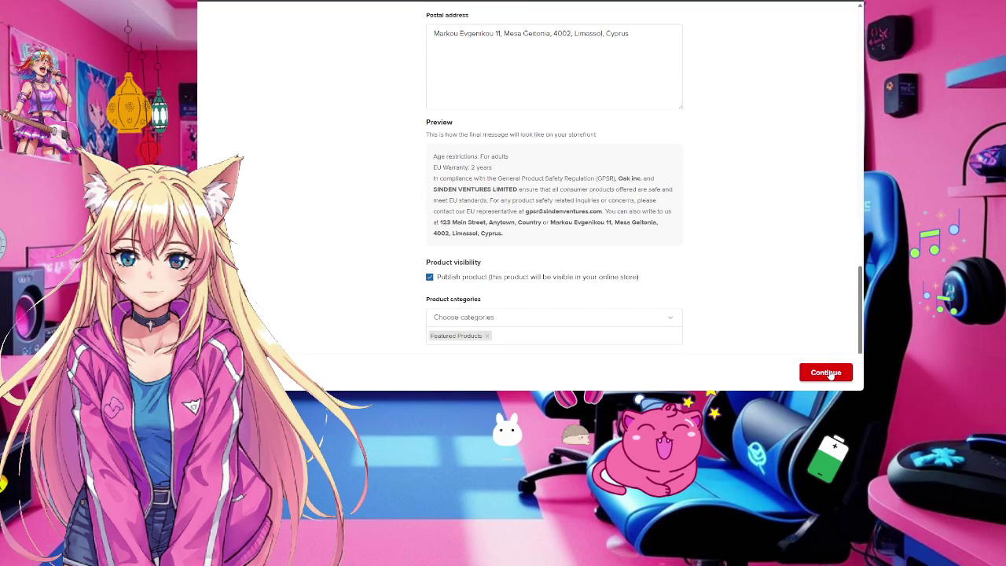
{"action": "left_click", "coordinate": [607, 323]}
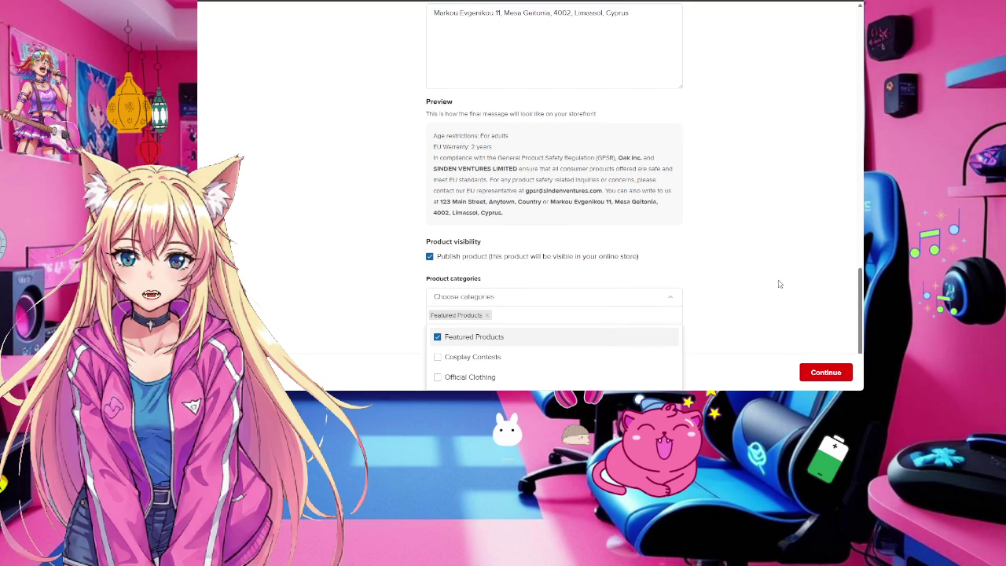
{"action": "left_click", "coordinate": [475, 378]}
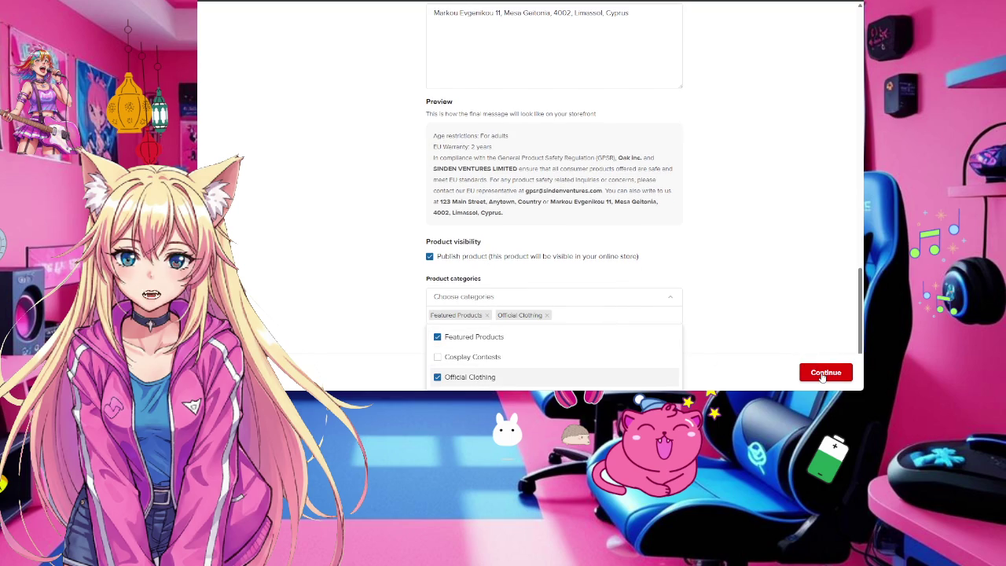
{"action": "left_click", "coordinate": [822, 374]}
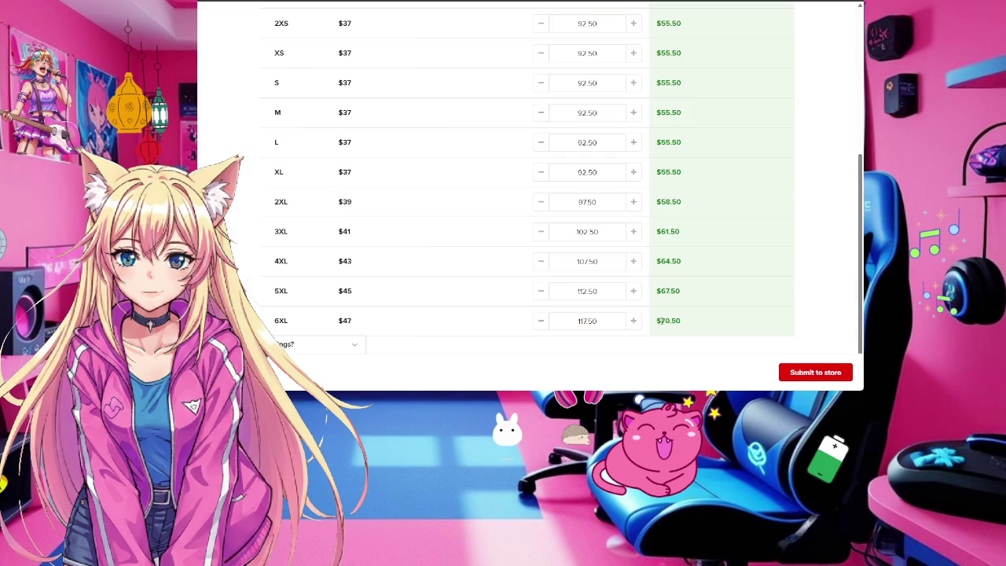
Review the $92.50–$117.50 size pricing and submit the Boxy football jersey to the store
{"action": "scroll", "coordinate": [656, 314], "scroll_direction": "up", "scroll_amount": 5}
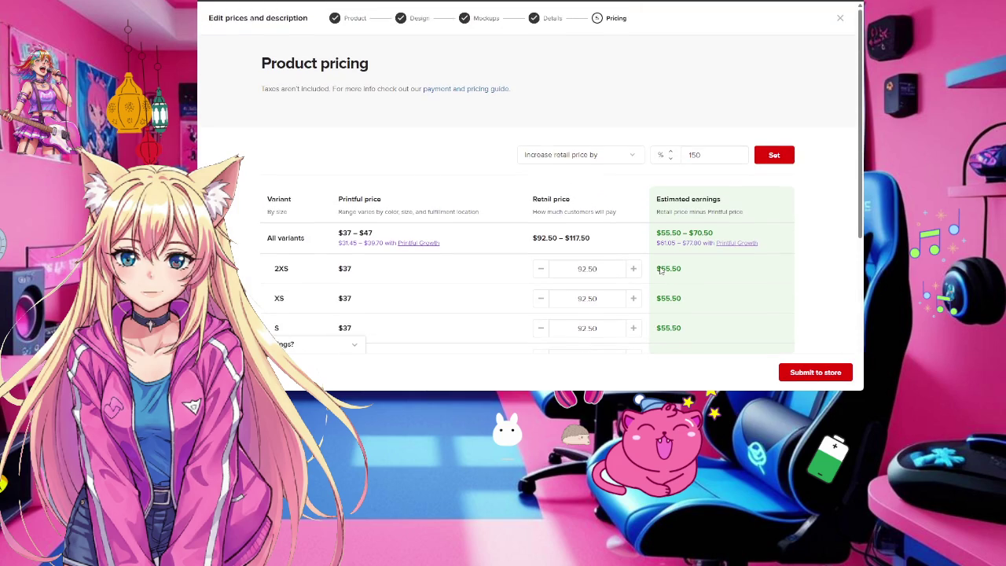
{"action": "scroll", "coordinate": [659, 268], "scroll_direction": "down", "scroll_amount": 2}
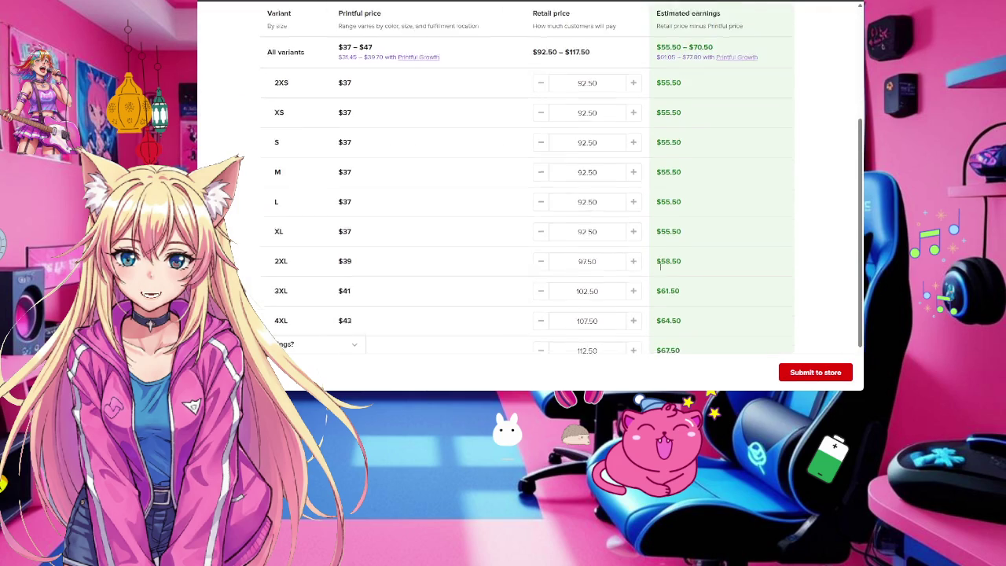
{"action": "scroll", "coordinate": [659, 268], "scroll_direction": "down", "scroll_amount": 2}
{"action": "scroll", "coordinate": [660, 269], "scroll_direction": "up", "scroll_amount": 4}
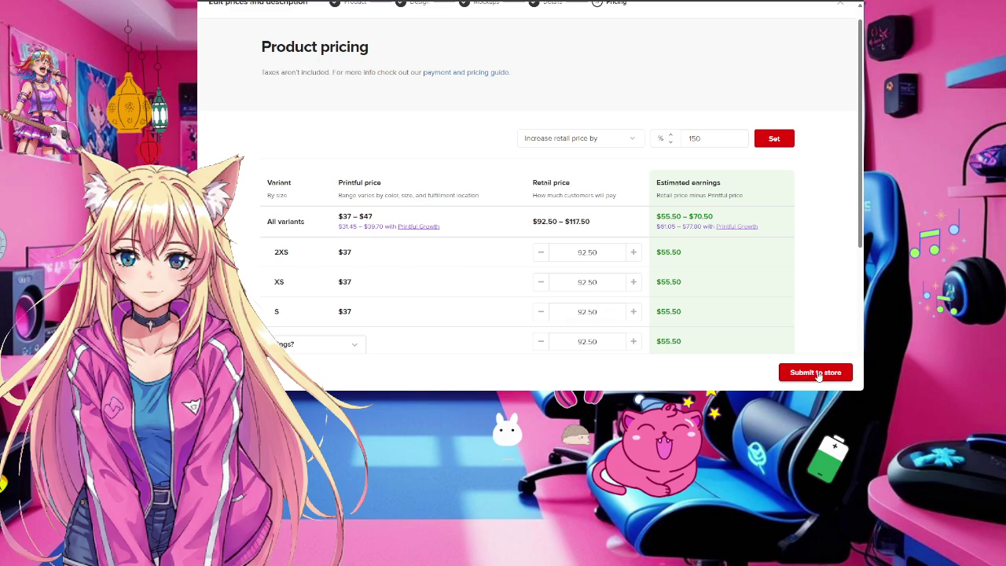
{"action": "left_click", "coordinate": [816, 373]}
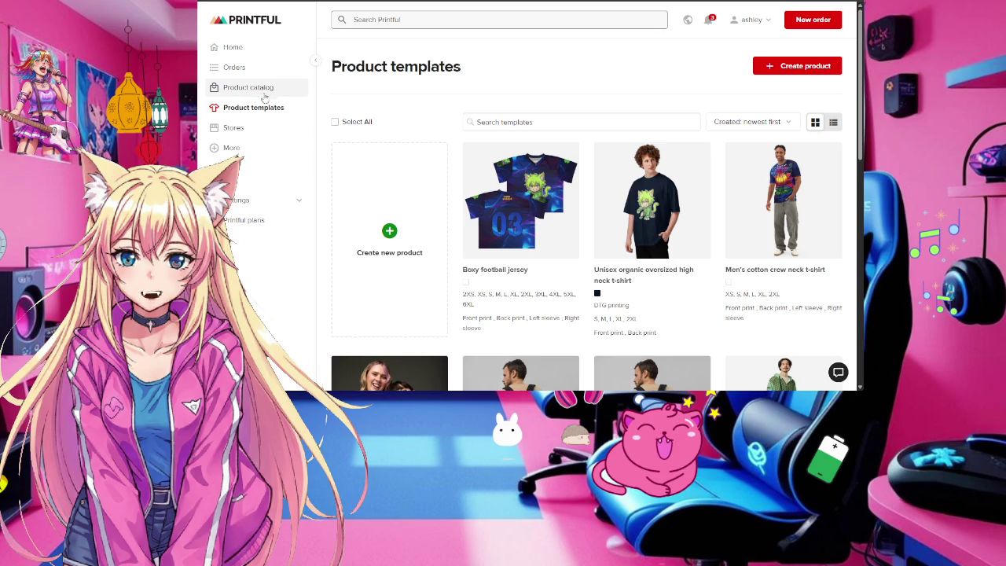
Open the Fruitcakes Crew store page, dismiss the product catalog, and page through suggested products
{"action": "left_click", "coordinate": [254, 137]}
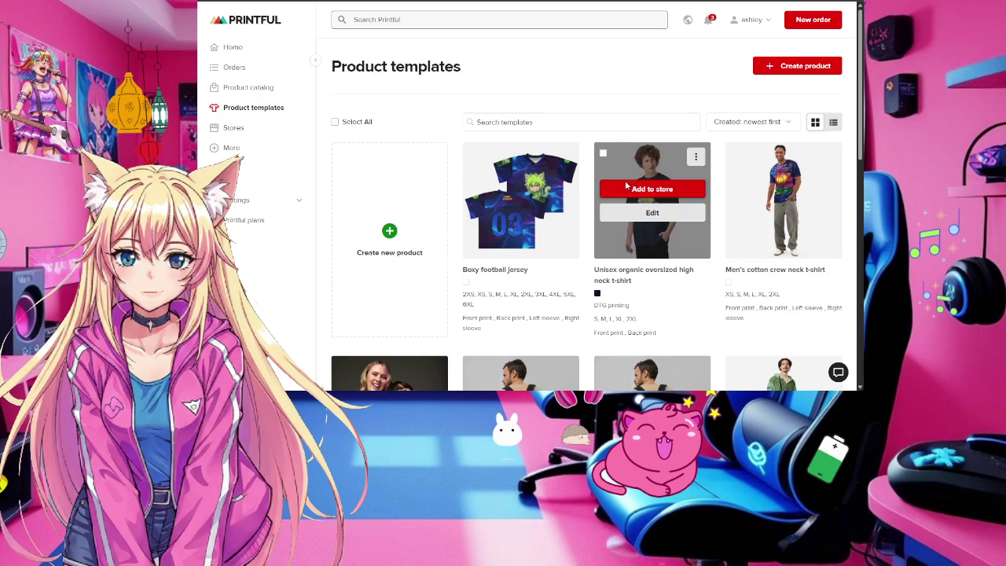
{"action": "scroll", "coordinate": [554, 182], "scroll_direction": "down", "scroll_amount": 1}
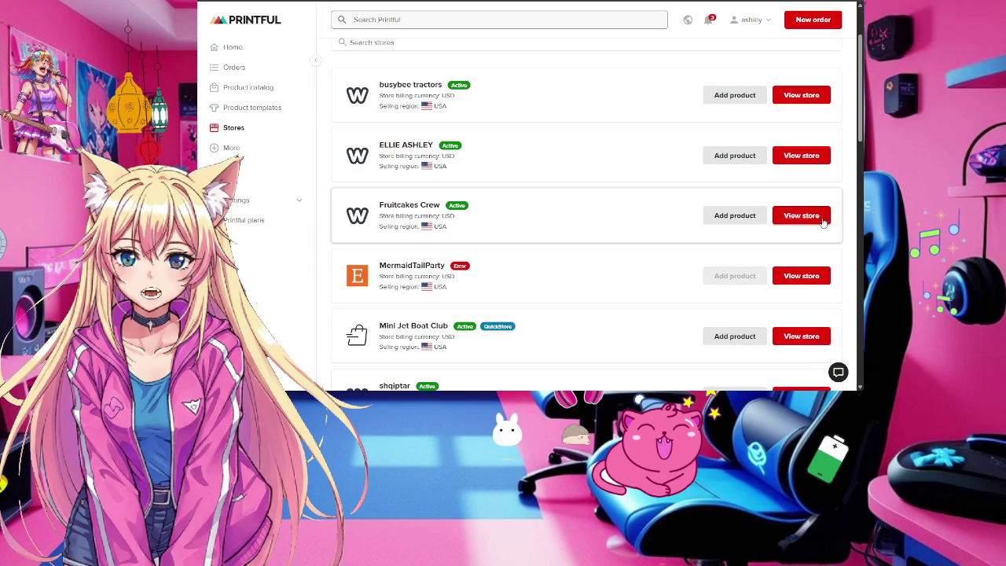
{"action": "left_click", "coordinate": [742, 218]}
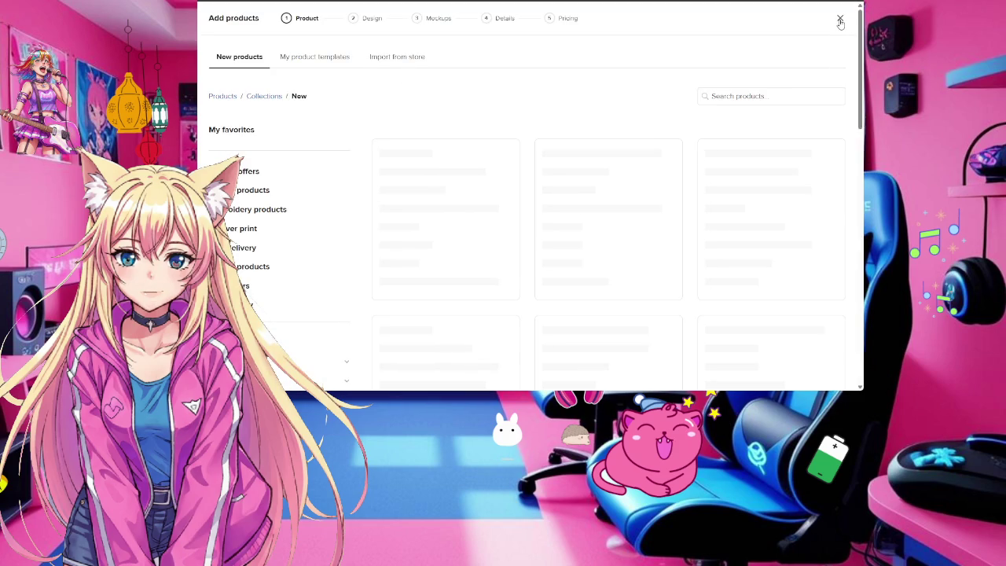
{"action": "left_click", "coordinate": [840, 19]}
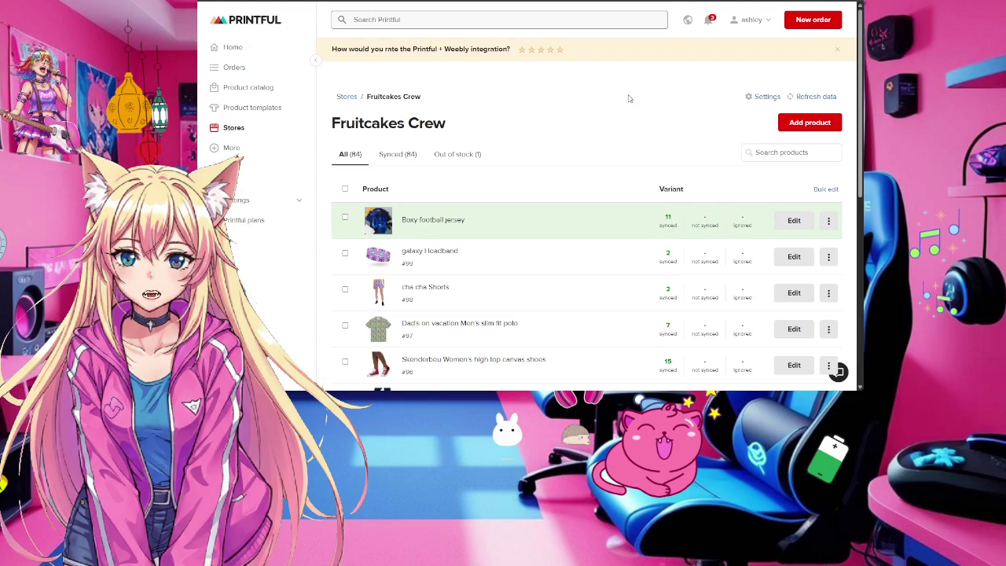
{"action": "left_click", "coordinate": [797, 122]}
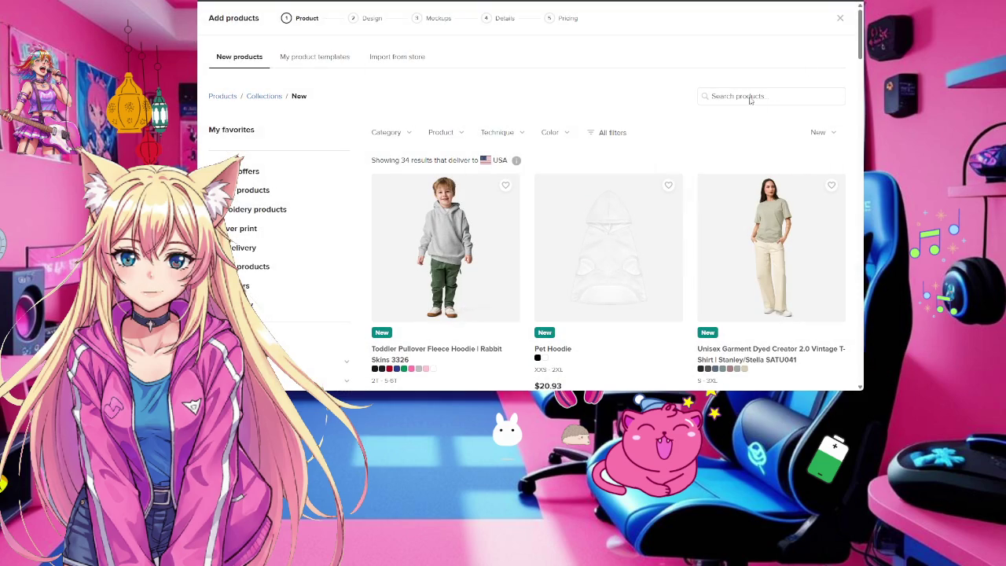
{"action": "left_click", "coordinate": [840, 18]}
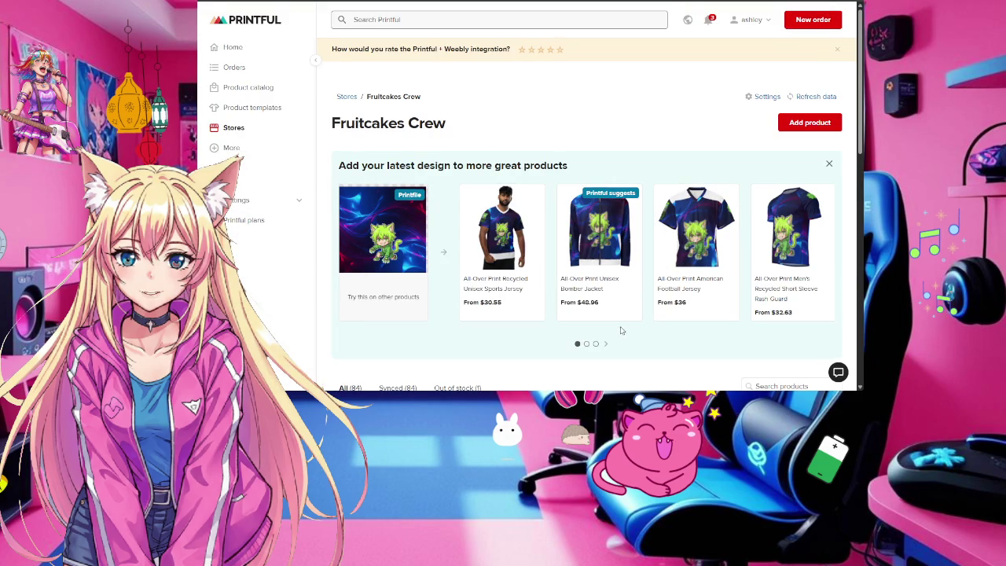
{"action": "left_click", "coordinate": [606, 345]}
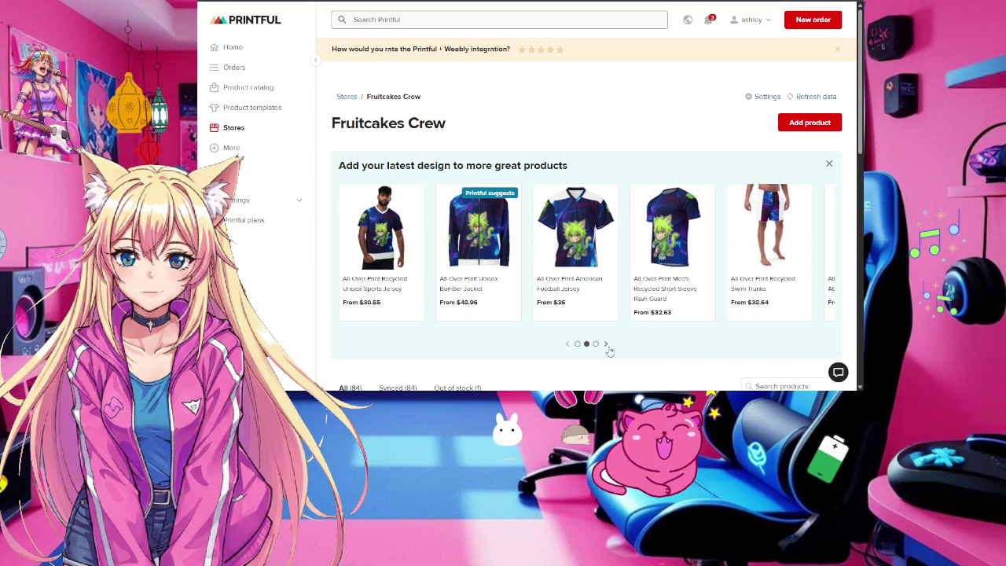
{"action": "left_click", "coordinate": [605, 345]}
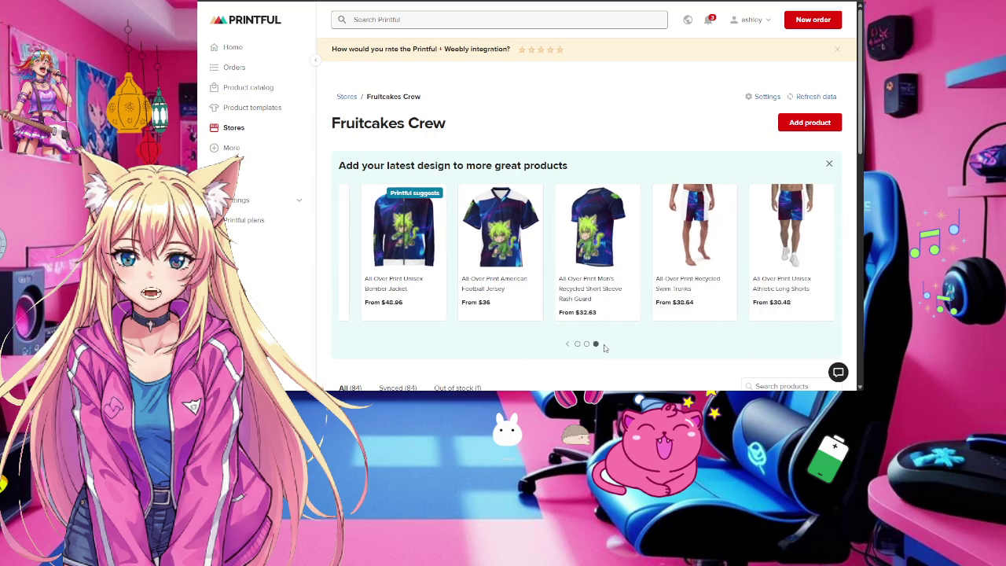
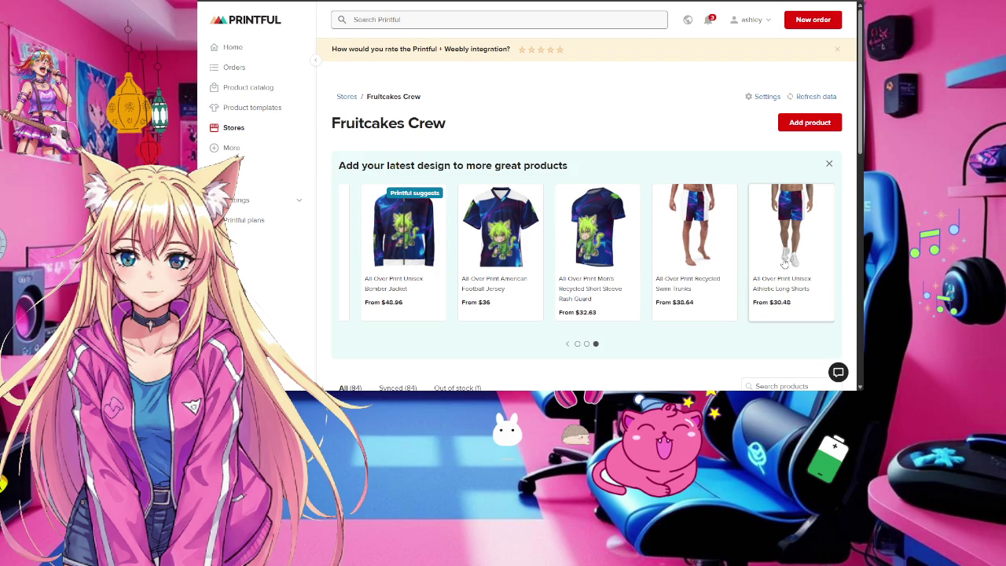
Open the All-Over Print Men's Recycled Short Sleeve Rash Guard in the Design Maker
{"action": "left_click", "coordinate": [607, 256]}
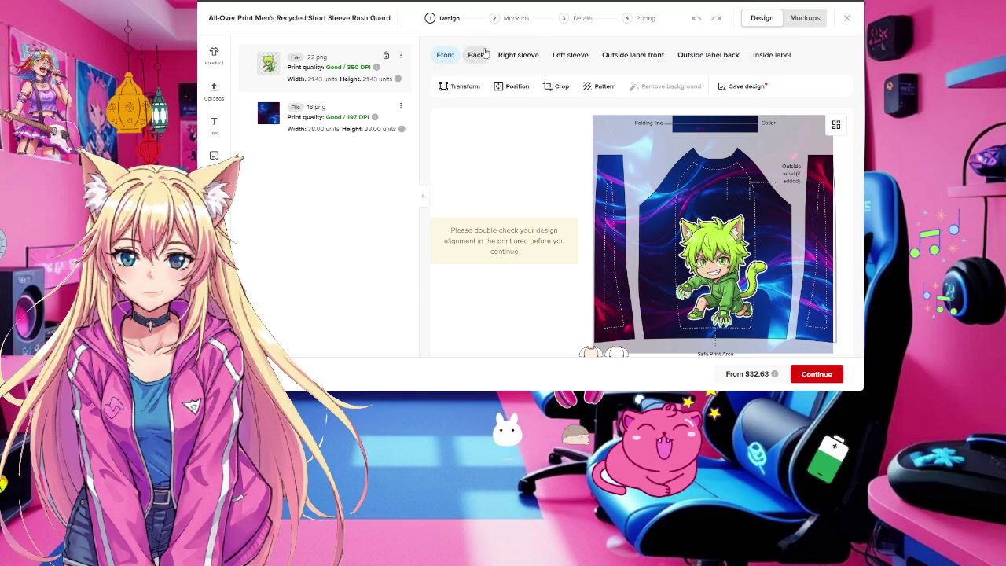
Delete the cat layer and apply 22.png from page 2 of the File library
{"action": "left_click", "coordinate": [745, 275]}
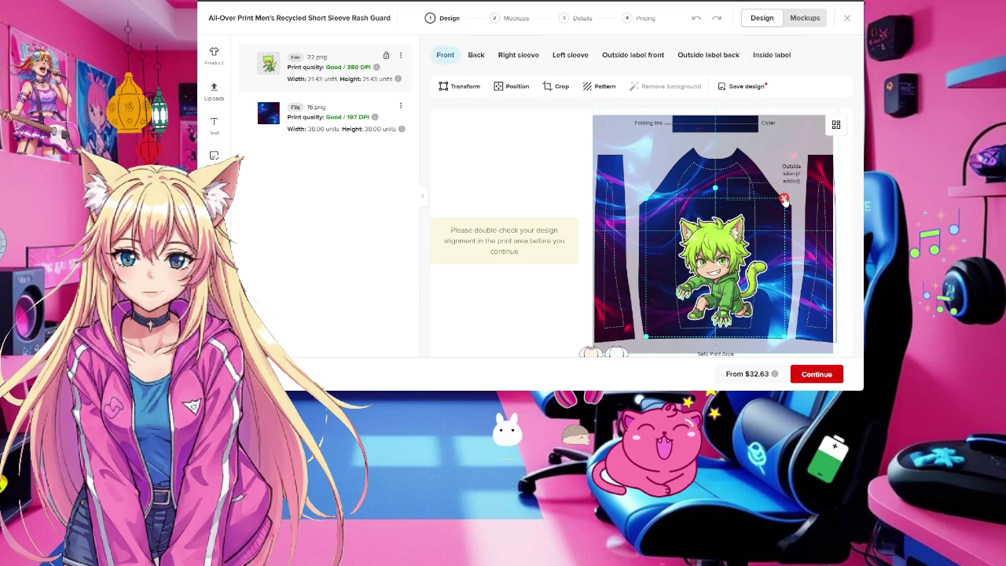
{"action": "left_click", "coordinate": [784, 200]}
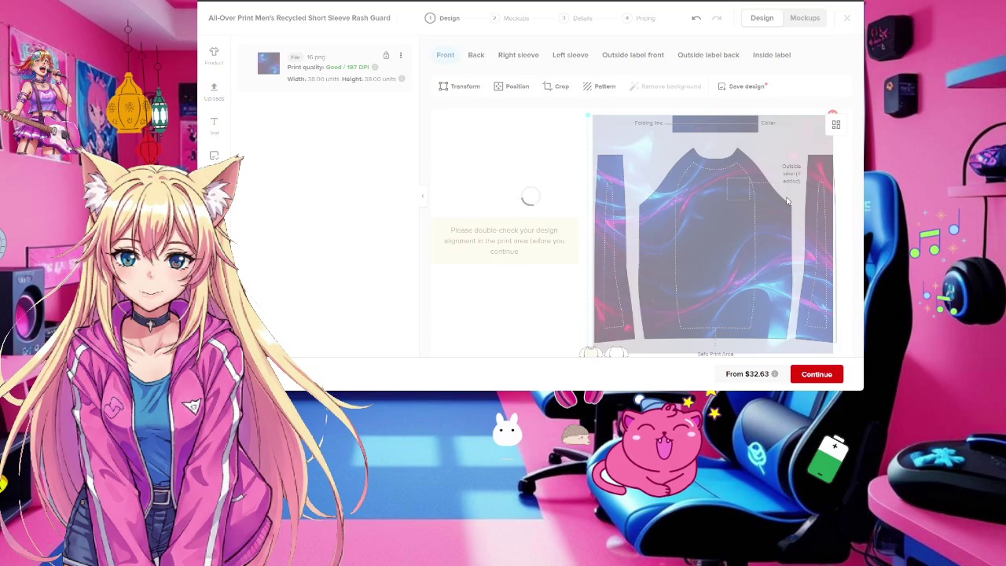
{"action": "left_click", "coordinate": [212, 94]}
{"action": "mouse_move", "coordinate": [468, 134]}
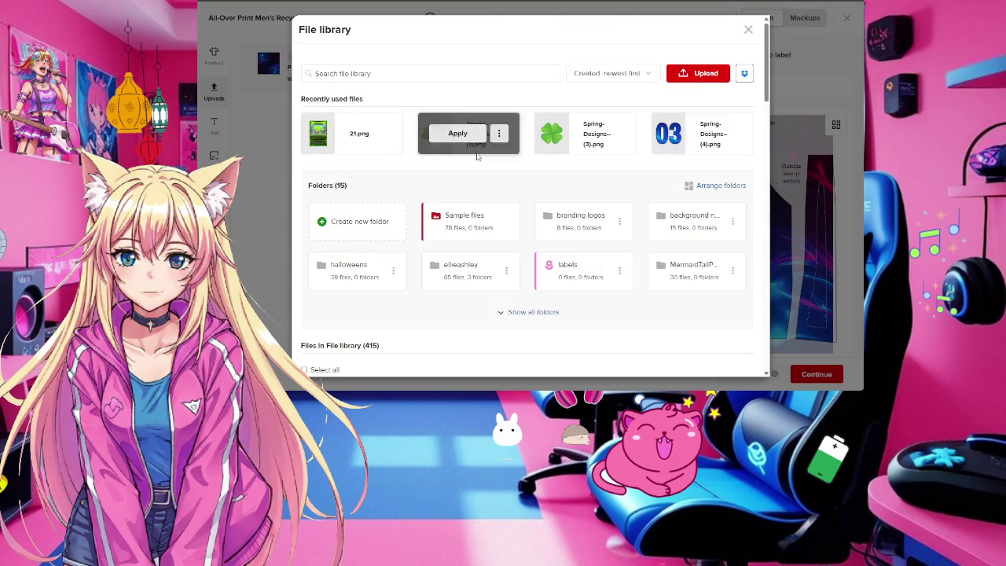
{"action": "scroll", "coordinate": [664, 159], "scroll_direction": "down", "scroll_amount": 2}
{"action": "scroll", "coordinate": [663, 158], "scroll_direction": "down", "scroll_amount": 3}
{"action": "scroll", "coordinate": [662, 161], "scroll_direction": "down", "scroll_amount": 3}
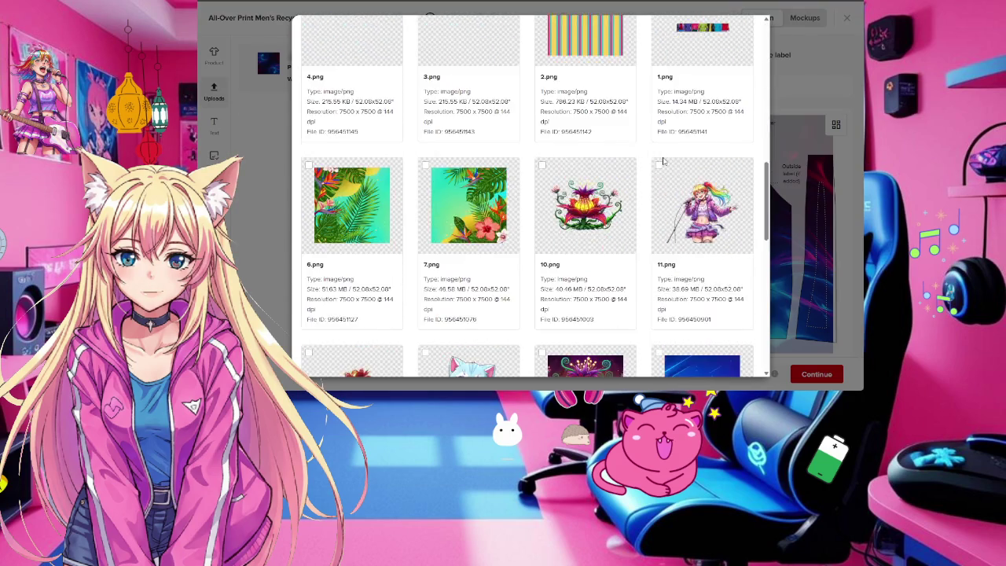
{"action": "scroll", "coordinate": [662, 161], "scroll_direction": "down", "scroll_amount": 3}
{"action": "scroll", "coordinate": [662, 161], "scroll_direction": "down", "scroll_amount": 3}
{"action": "scroll", "coordinate": [663, 161], "scroll_direction": "down", "scroll_amount": 2}
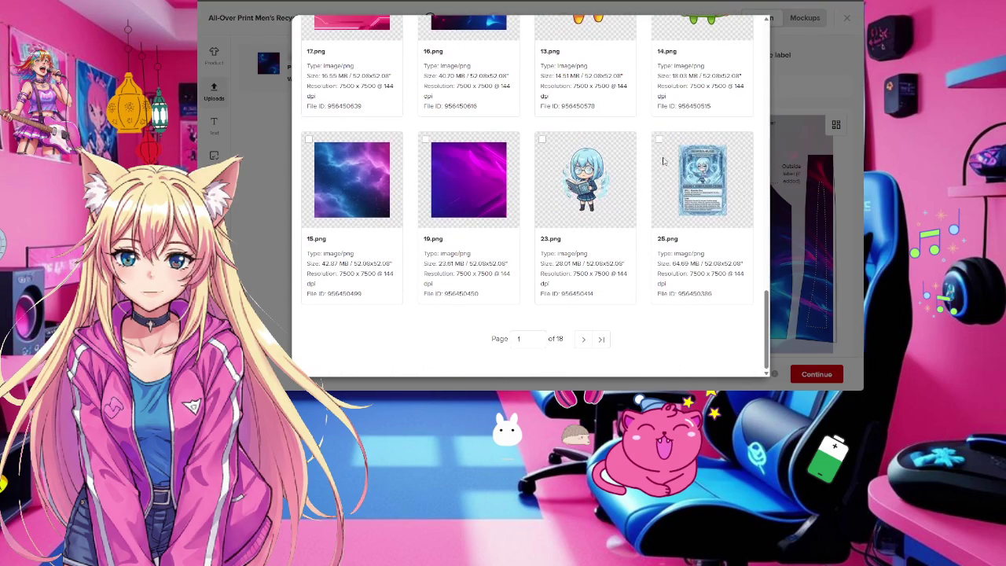
{"action": "left_click", "coordinate": [583, 339]}
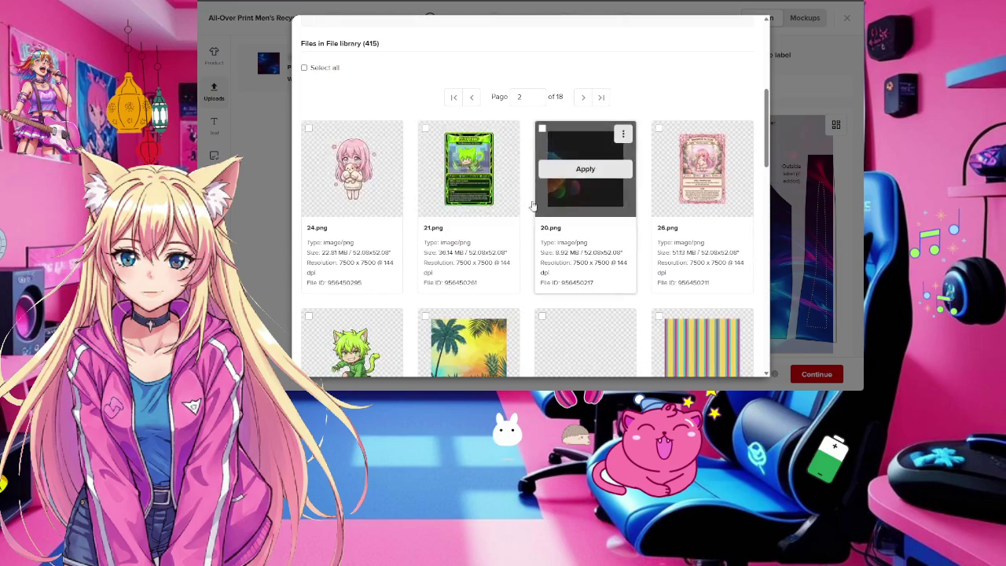
{"action": "scroll", "coordinate": [440, 197], "scroll_direction": "down", "scroll_amount": 2}
{"action": "left_click", "coordinate": [352, 220]}
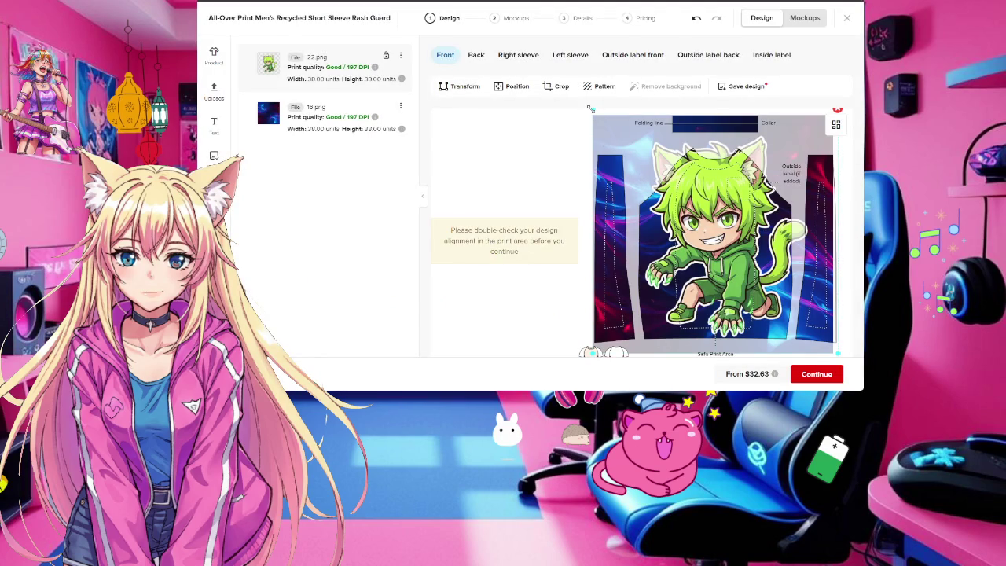
Shrink the 22.png cat to about 19 units and centre it high on the front
{"action": "mouse_move", "coordinate": [589, 108]}
{"action": "left_mouse_down"}
{"action": "mouse_move", "coordinate": [654, 169]}
{"action": "mouse_move", "coordinate": [703, 254]}
{"action": "mouse_move", "coordinate": [698, 245]}
{"action": "left_mouse_up"}
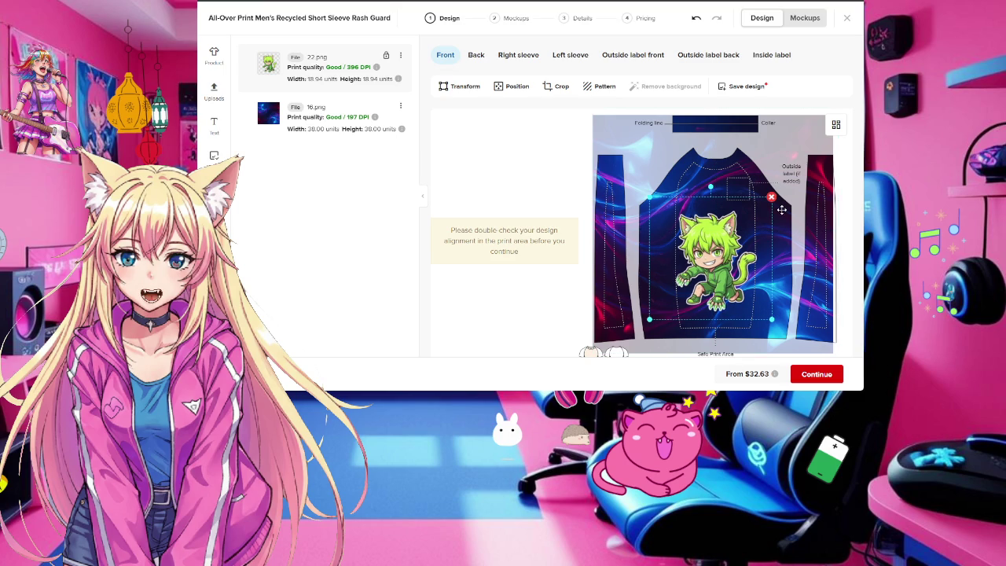
{"action": "left_click_drag", "start_coordinate": [701, 245], "coordinate": [699, 228]}
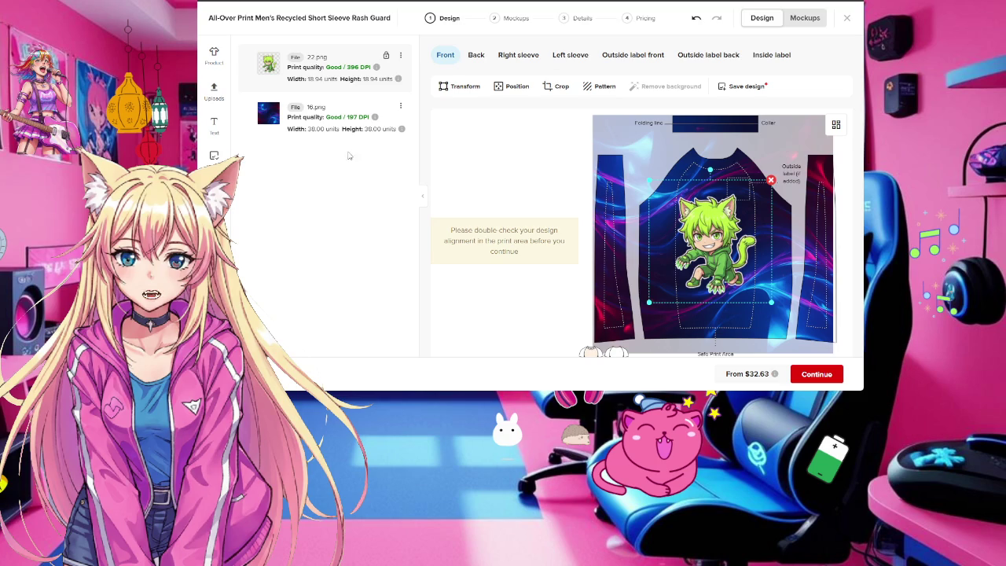
{"action": "left_click", "coordinate": [475, 56]}
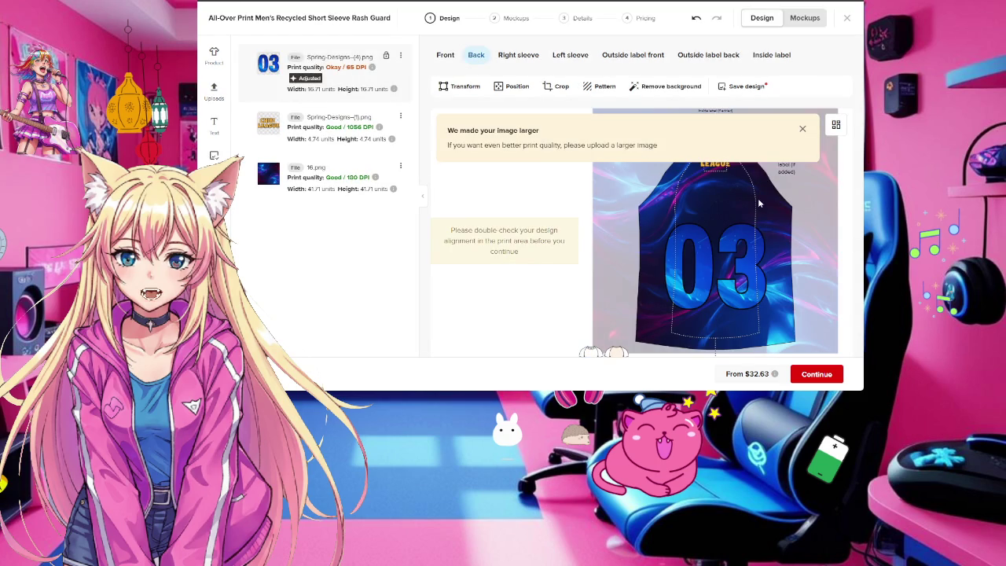
Shrink the 03 design on the back to about 11.82 units
{"action": "left_click", "coordinate": [802, 131]}
{"action": "left_click", "coordinate": [675, 215]}
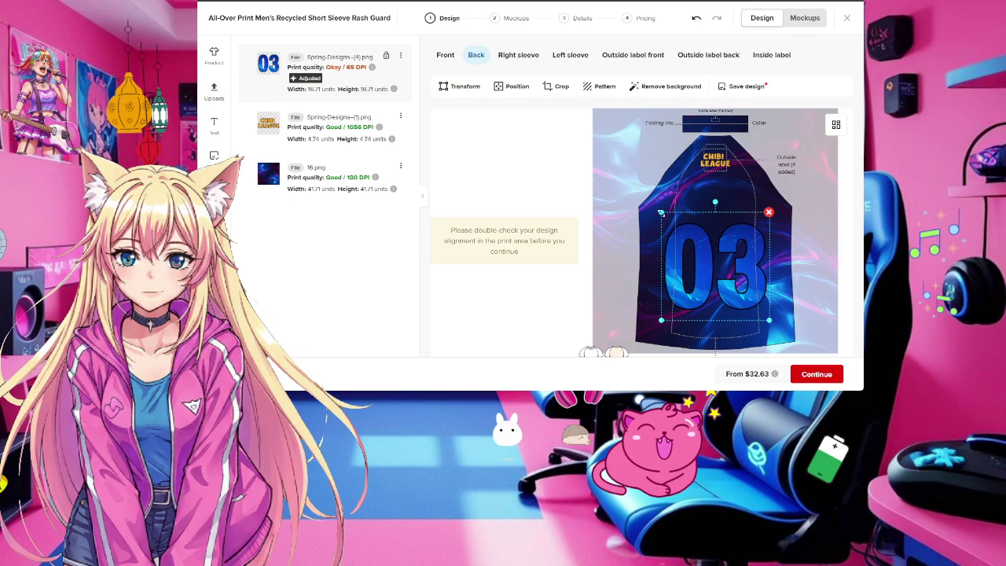
{"action": "left_click_drag", "start_coordinate": [660, 212], "coordinate": [676, 228]}
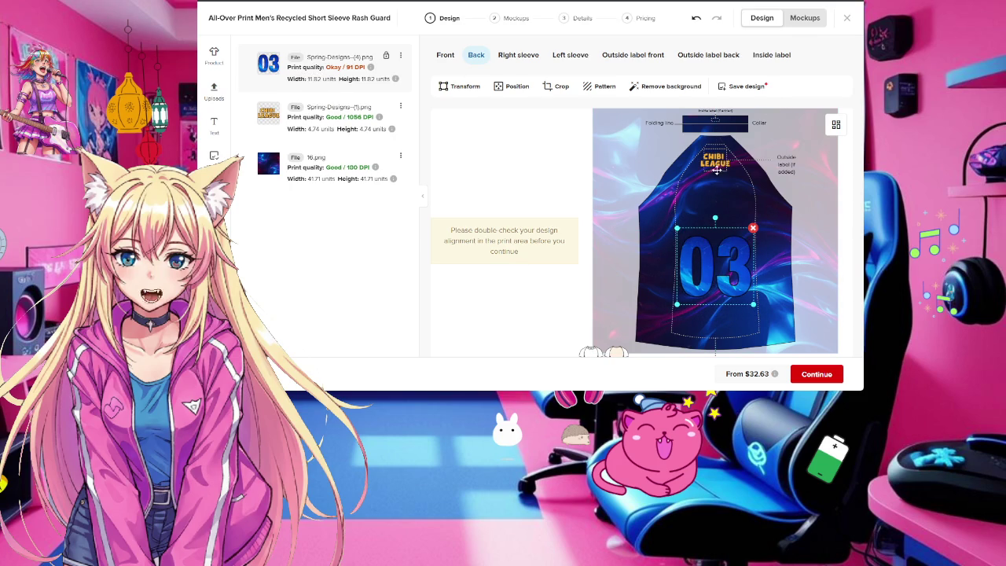
Check the sleeve and label areas, then switch to the Mockups view
{"action": "left_click", "coordinate": [514, 55]}
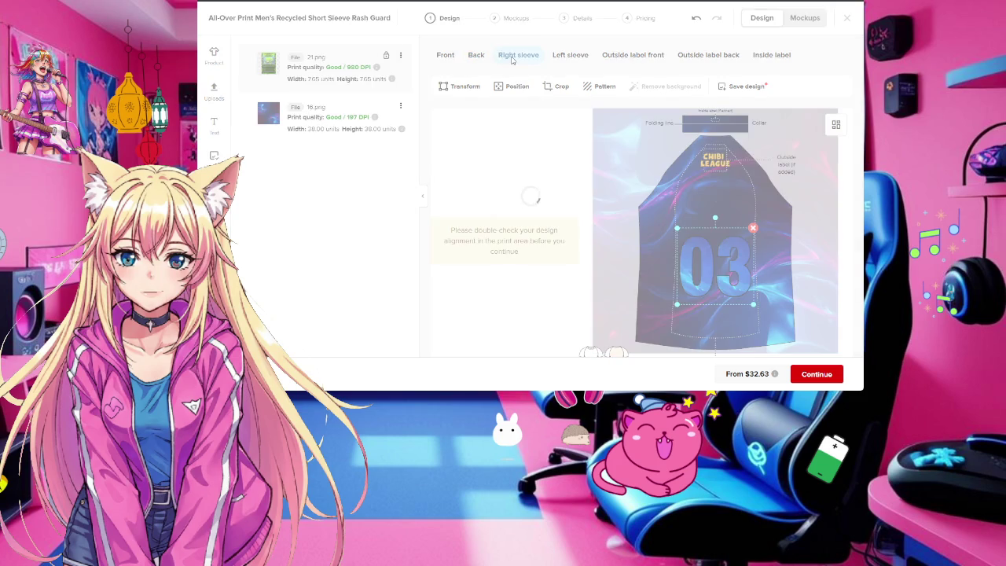
{"action": "left_click", "coordinate": [566, 59]}
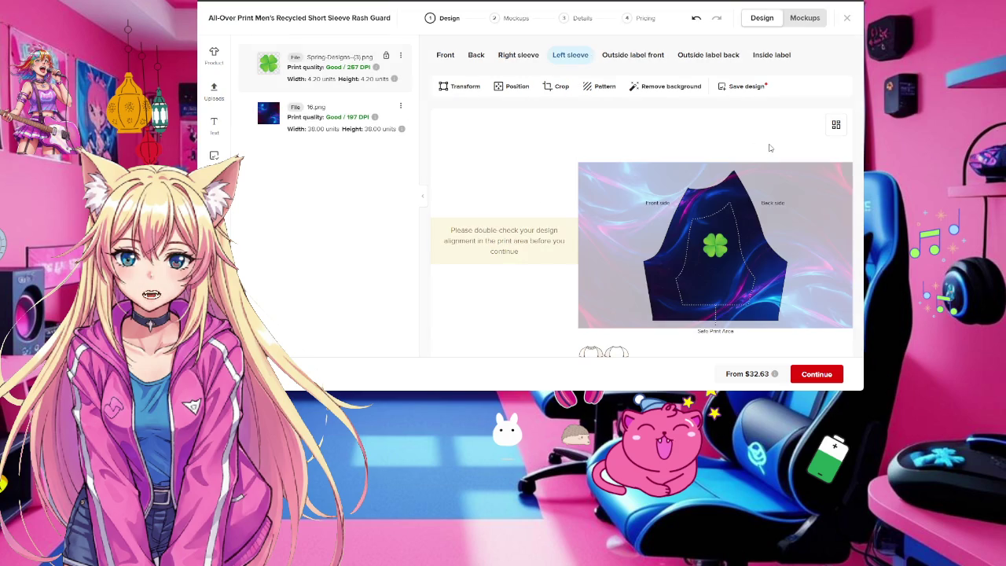
{"action": "left_click", "coordinate": [625, 57]}
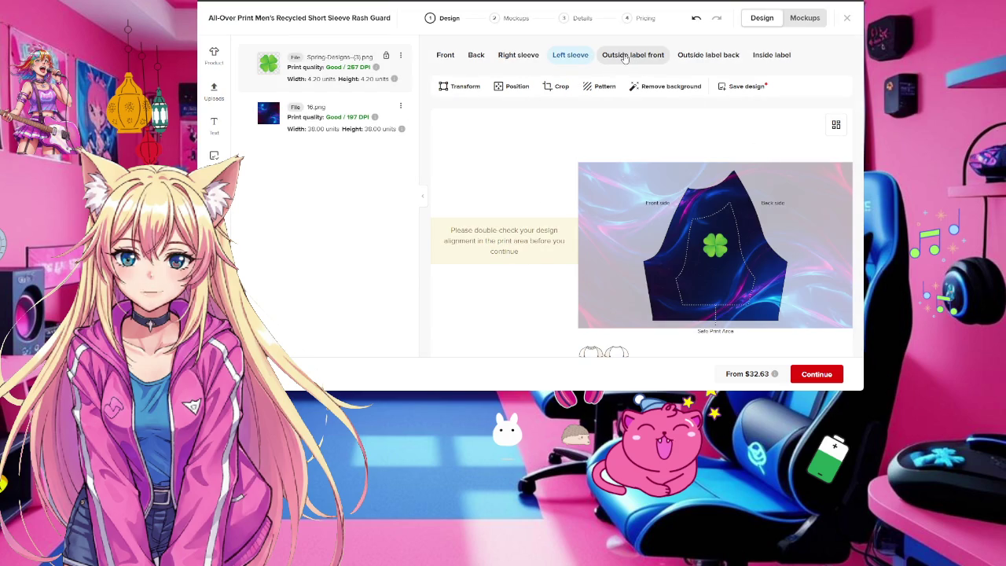
{"action": "left_click", "coordinate": [707, 55]}
{"action": "left_click", "coordinate": [771, 55]}
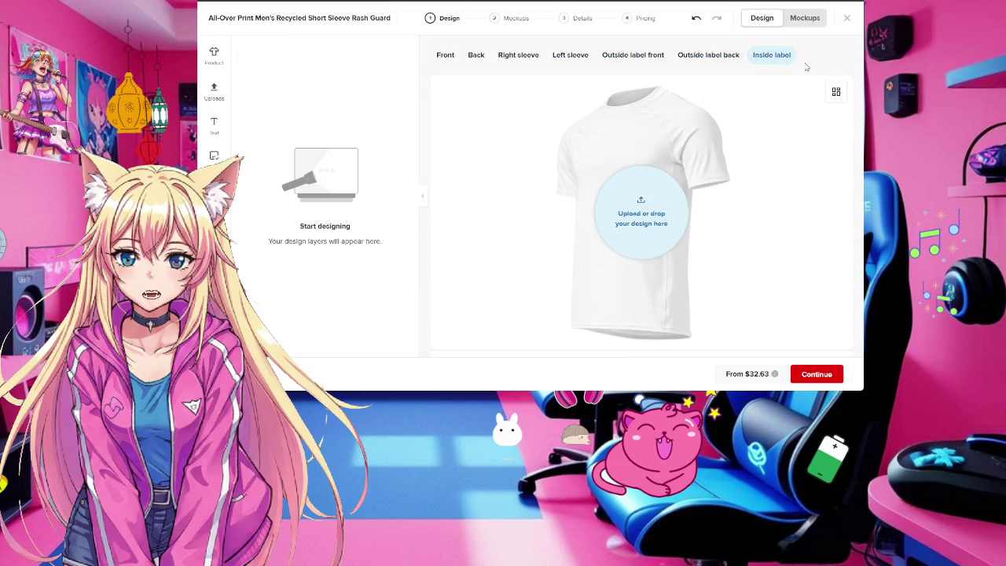
{"action": "left_click", "coordinate": [803, 22]}
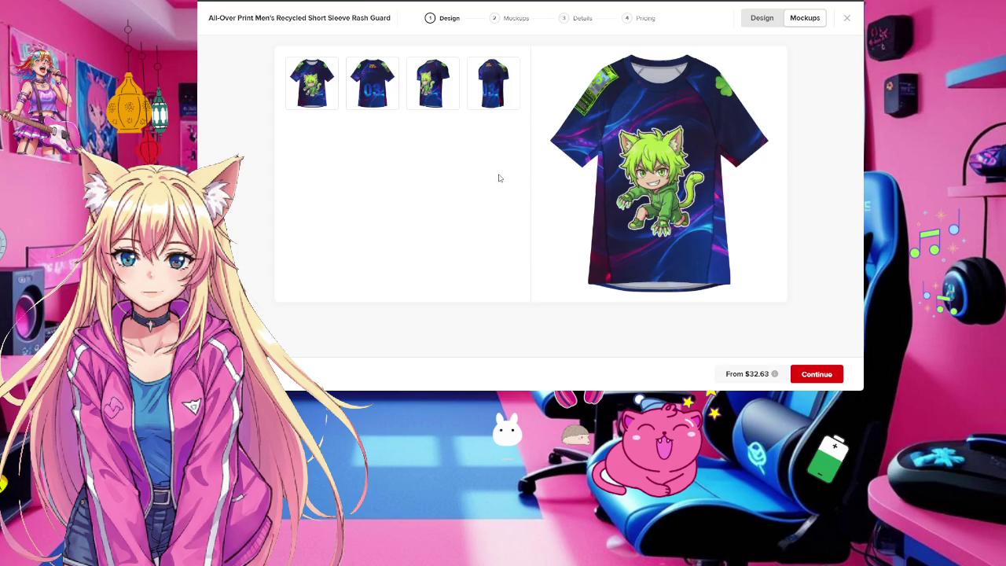
Compare the flat and angled front and back mockups, then return to Design
{"action": "left_click", "coordinate": [316, 90]}
{"action": "left_click", "coordinate": [382, 86]}
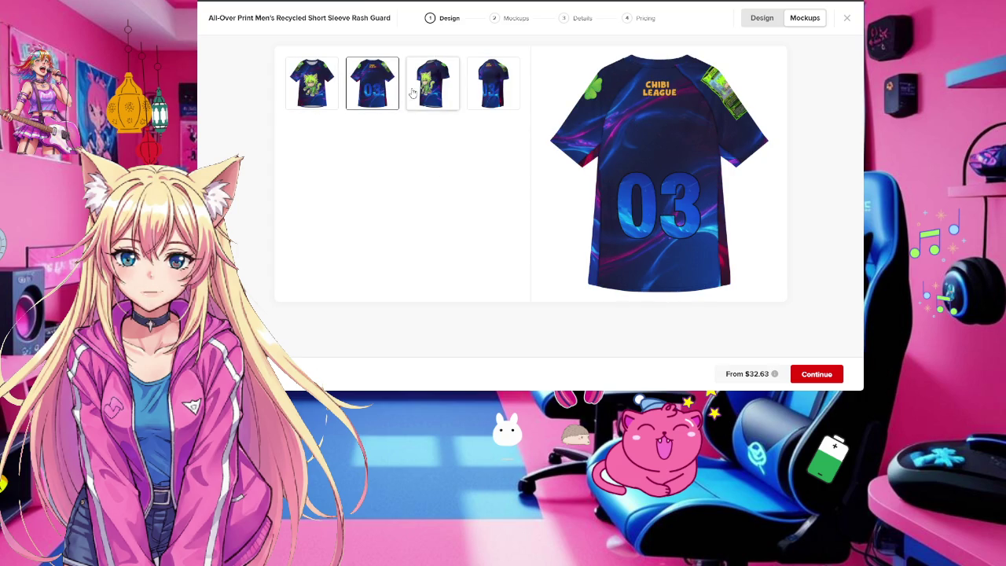
{"action": "left_click", "coordinate": [438, 92]}
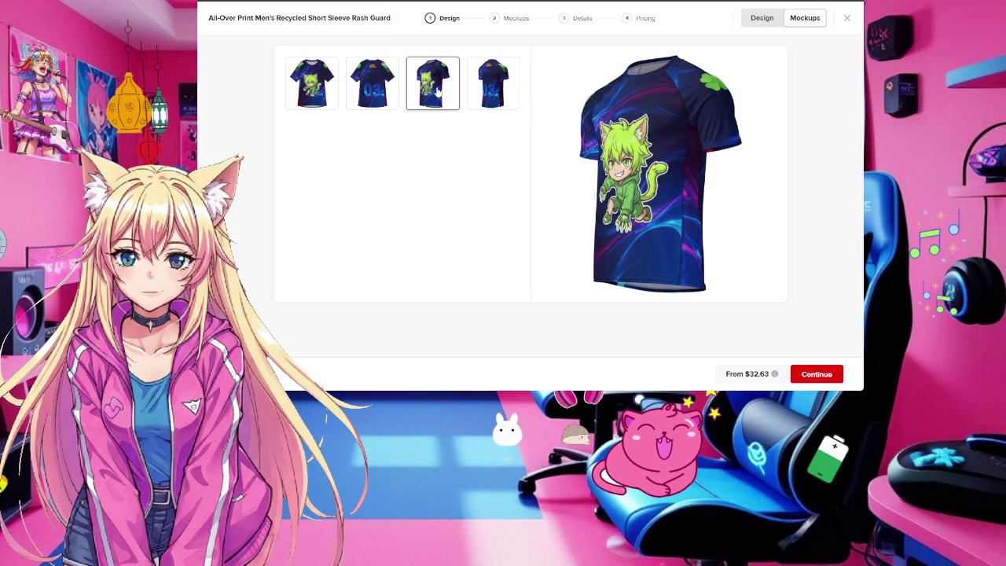
{"action": "left_click", "coordinate": [313, 94]}
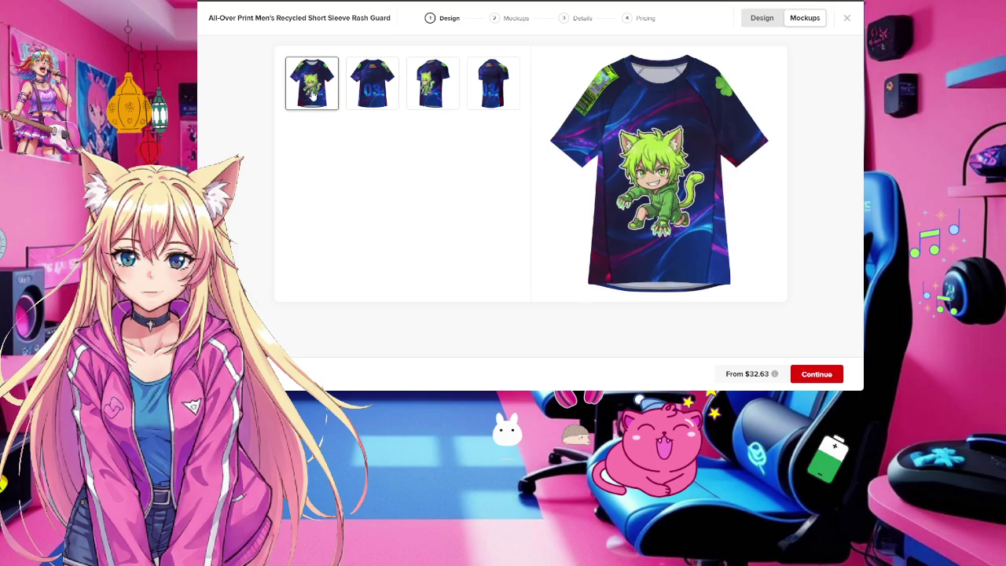
{"action": "left_click", "coordinate": [442, 92]}
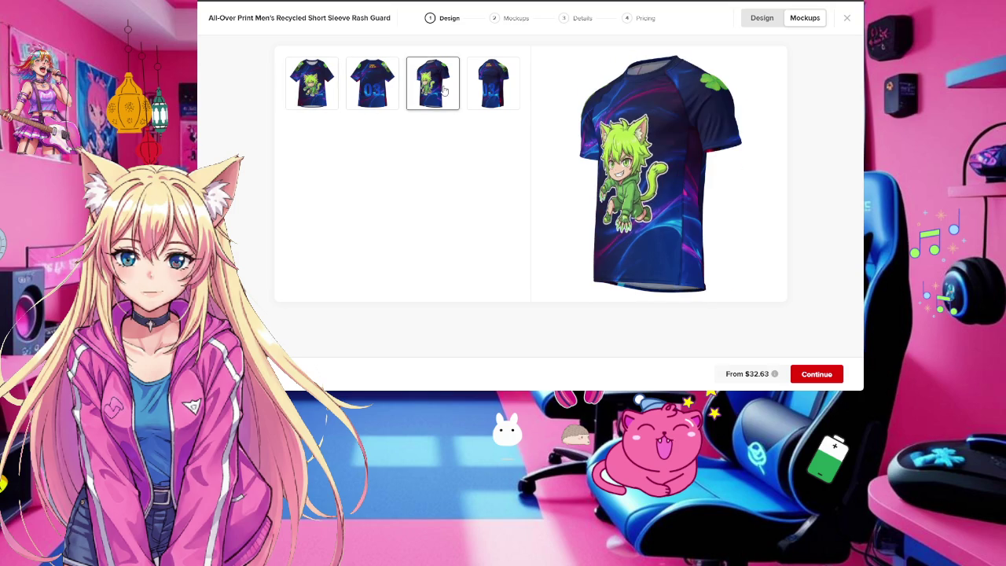
{"action": "left_click", "coordinate": [319, 92]}
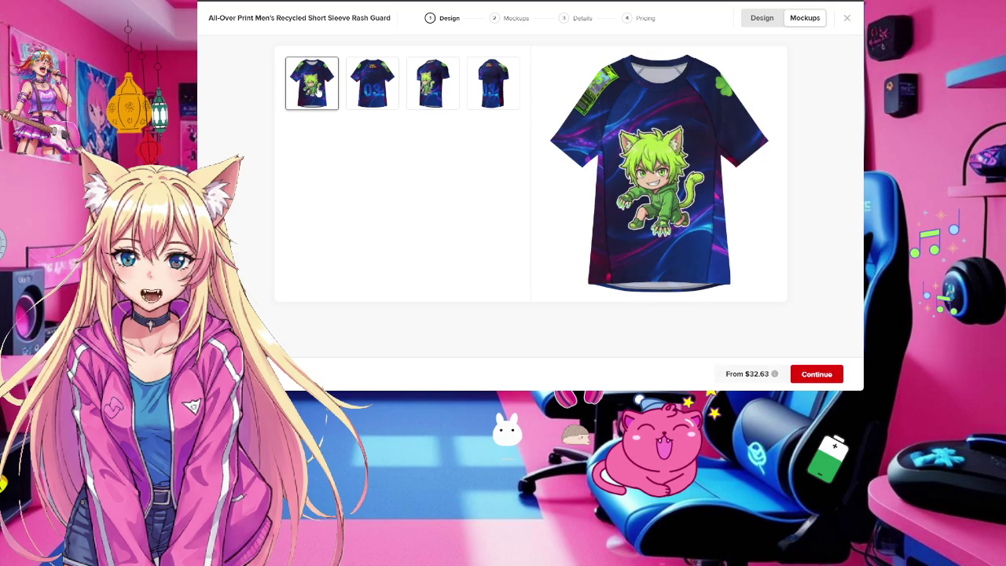
{"action": "left_click", "coordinate": [429, 90]}
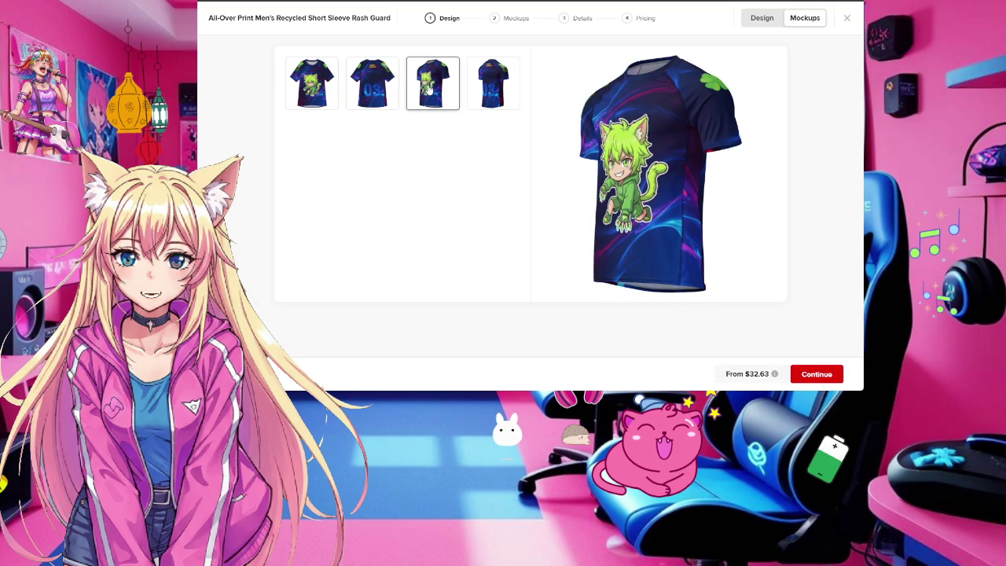
{"action": "left_click", "coordinate": [322, 94]}
{"action": "left_click", "coordinate": [441, 86]}
{"action": "left_click", "coordinate": [373, 86]}
{"action": "left_click", "coordinate": [492, 90]}
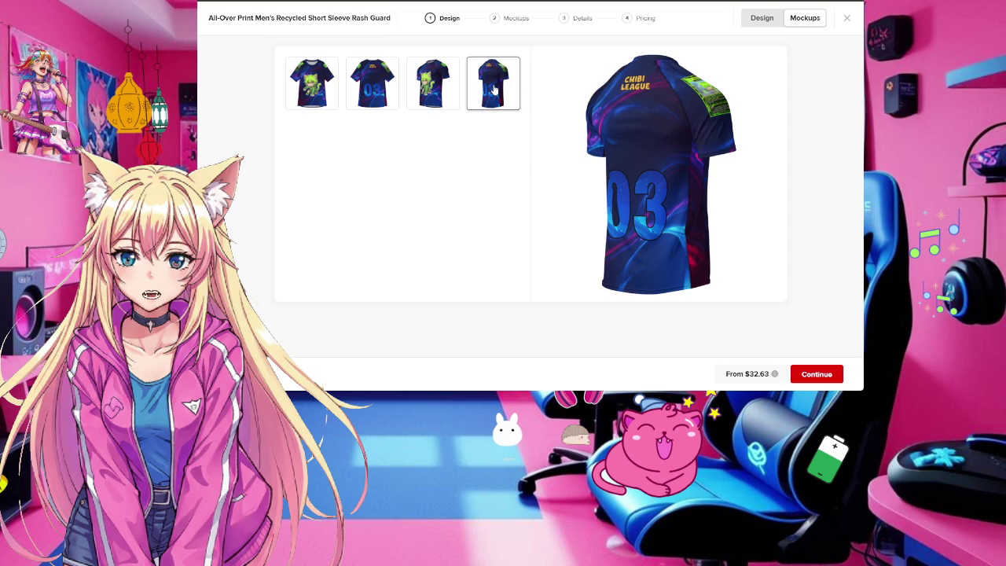
{"action": "left_click", "coordinate": [761, 17]}
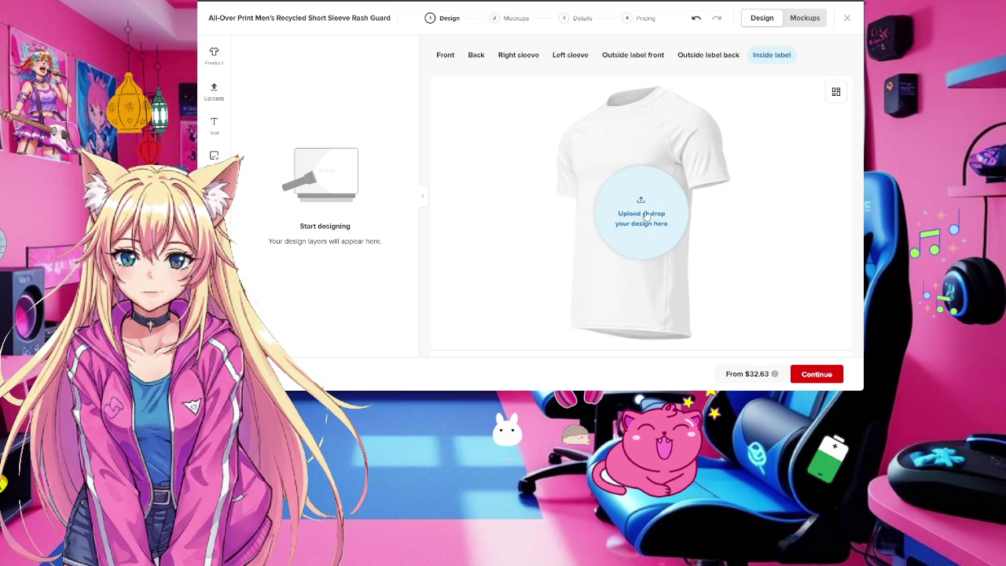
Move the 03 design higher on the shirt back
{"action": "left_click", "coordinate": [518, 55]}
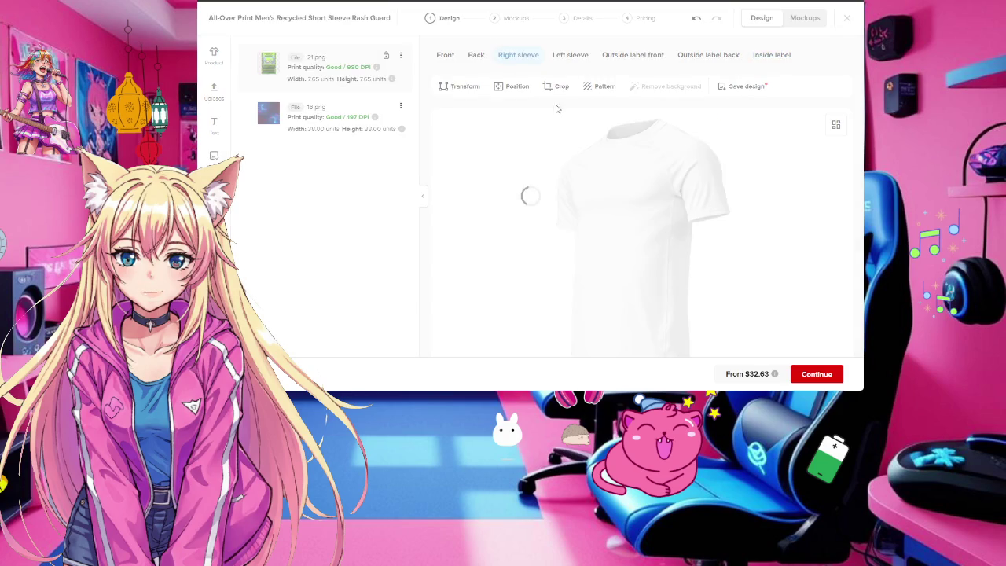
{"action": "left_click", "coordinate": [476, 55]}
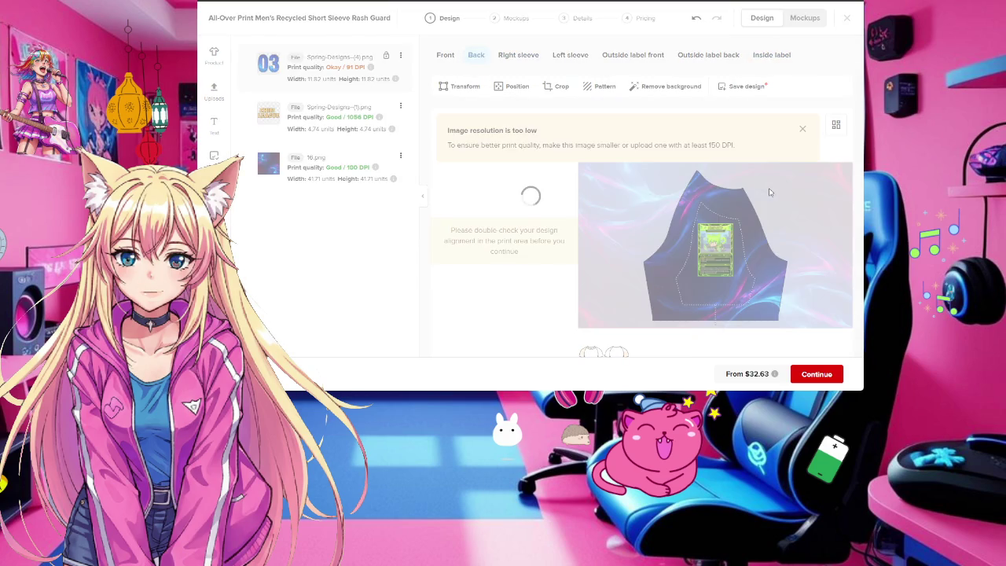
{"action": "left_click", "coordinate": [723, 271]}
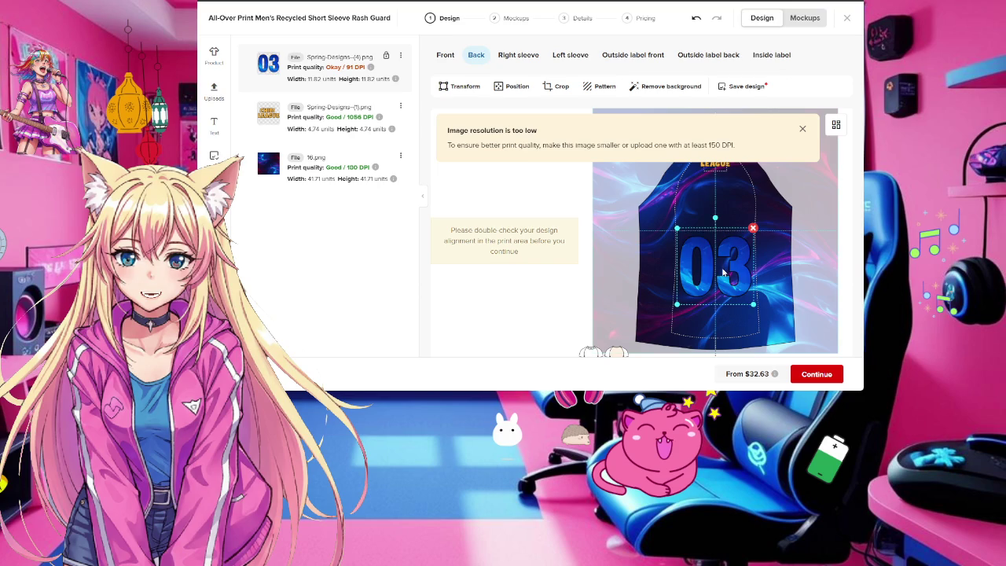
{"action": "left_click_drag", "start_coordinate": [723, 271], "coordinate": [722, 227]}
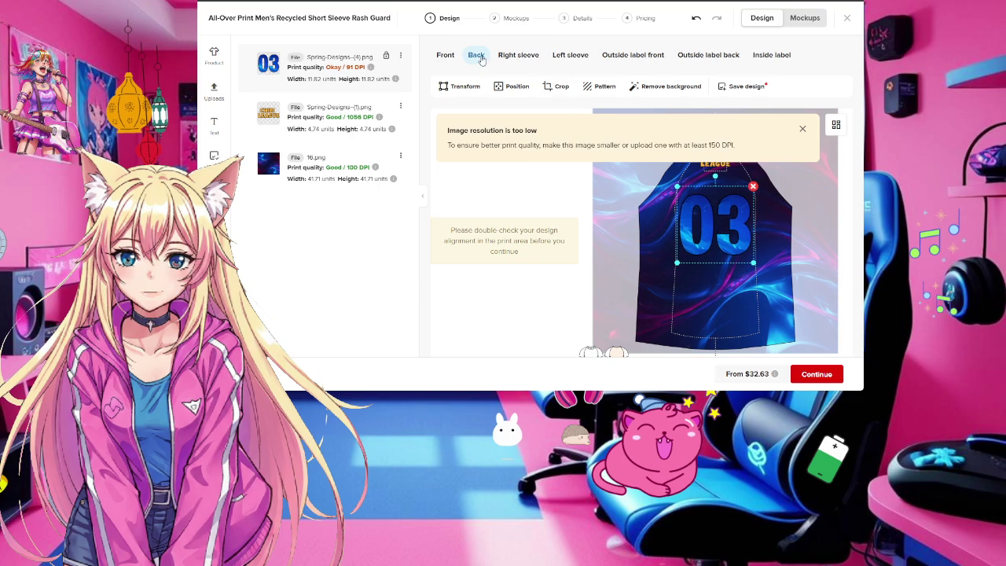
Nudge the chibi cat slightly higher on the front and show the mockups
{"action": "left_click", "coordinate": [445, 55]}
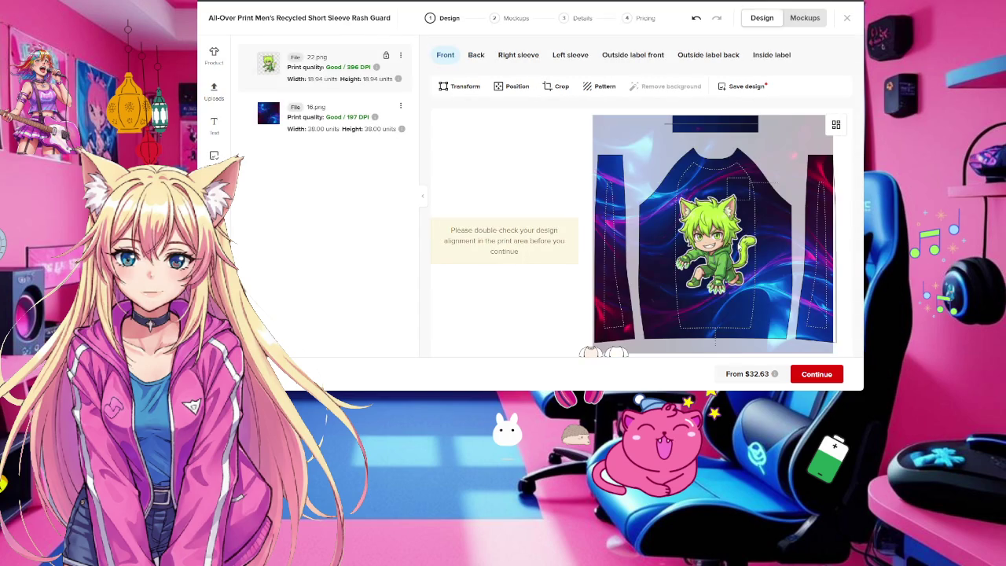
{"action": "left_click_drag", "start_coordinate": [712, 246], "coordinate": [711, 245]}
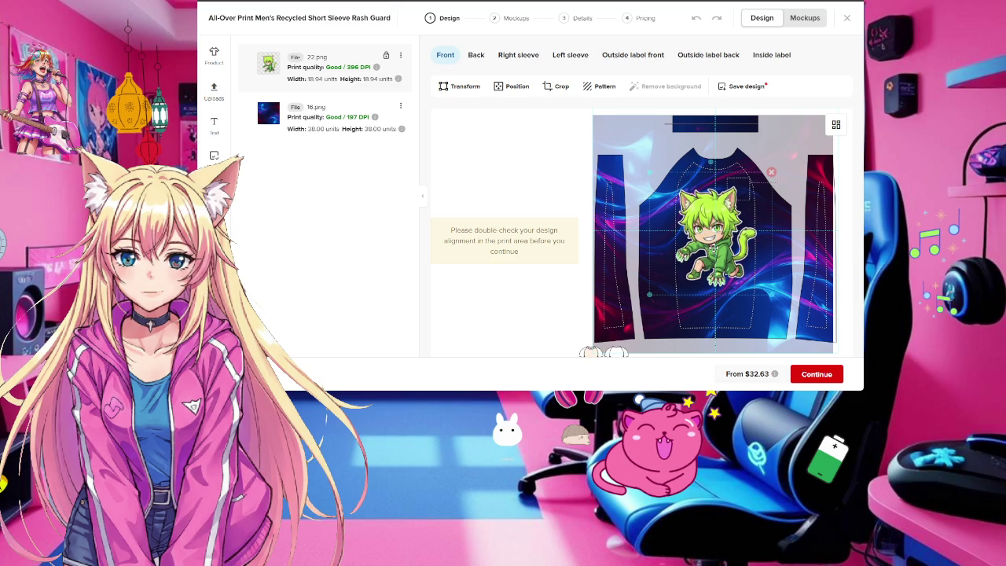
{"action": "left_click", "coordinate": [815, 23]}
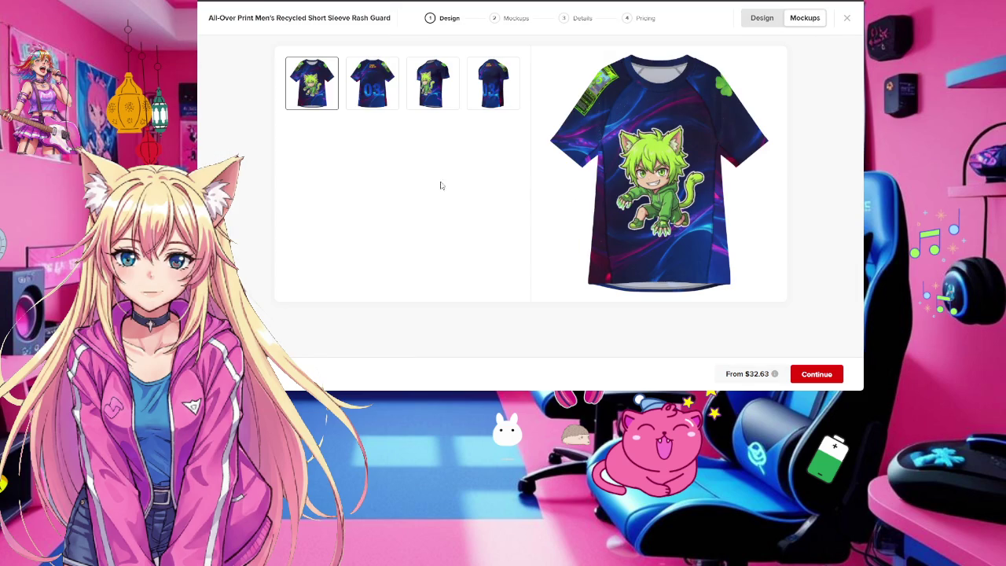
Review the angled front and back mockups showing the cat and 03
{"action": "left_click", "coordinate": [446, 82]}
{"action": "left_click", "coordinate": [503, 85]}
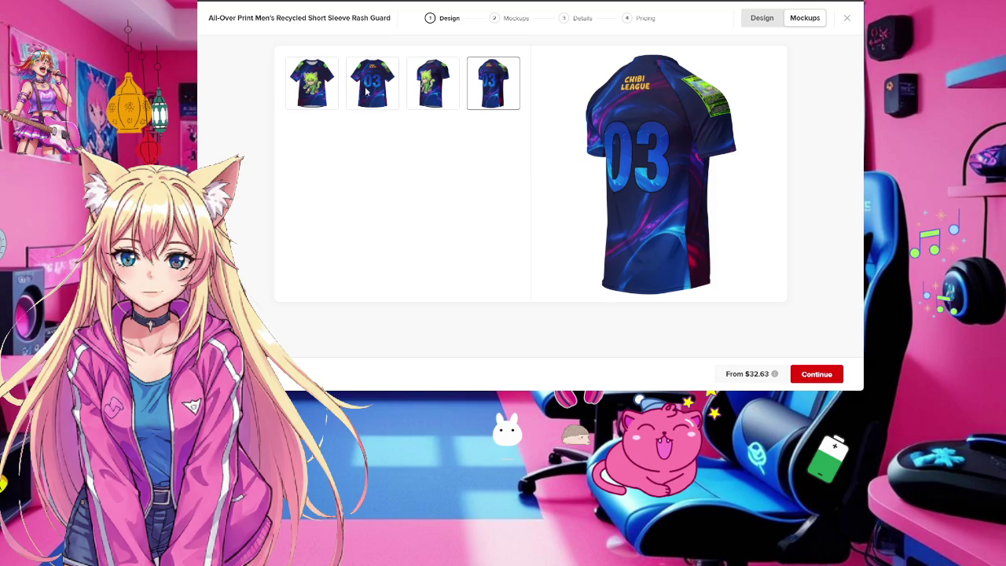
{"action": "left_click", "coordinate": [438, 87]}
{"action": "left_click", "coordinate": [487, 82]}
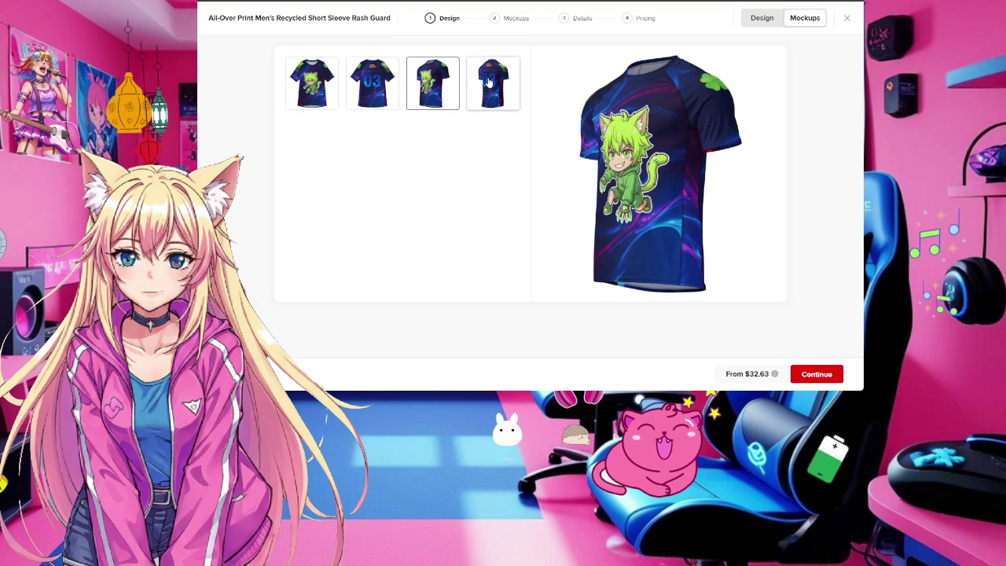
{"action": "left_click", "coordinate": [431, 91]}
Back in Design, move the green card 21.png slightly lower on the right sleeve
{"action": "left_click", "coordinate": [762, 17]}
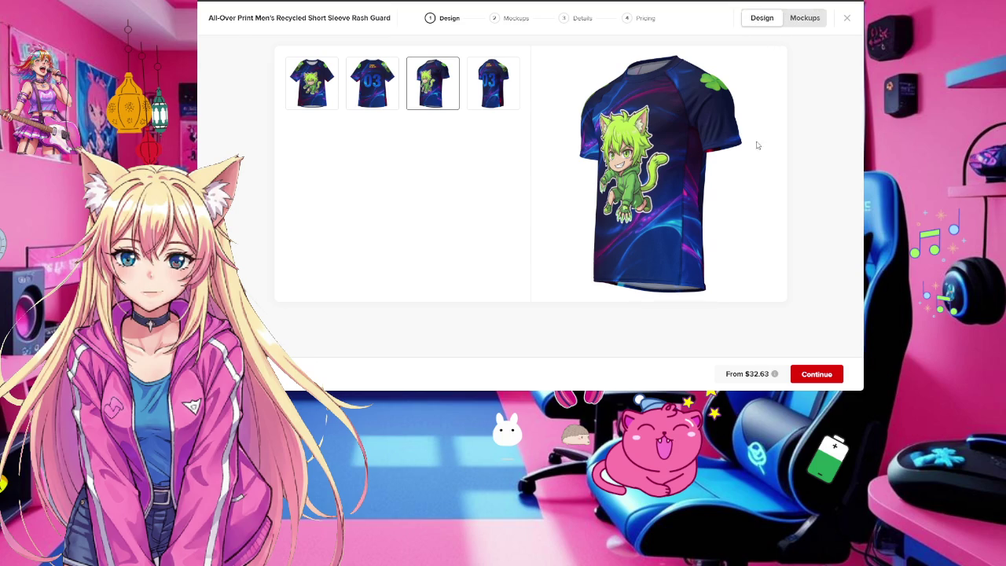
{"action": "left_click", "coordinate": [503, 60]}
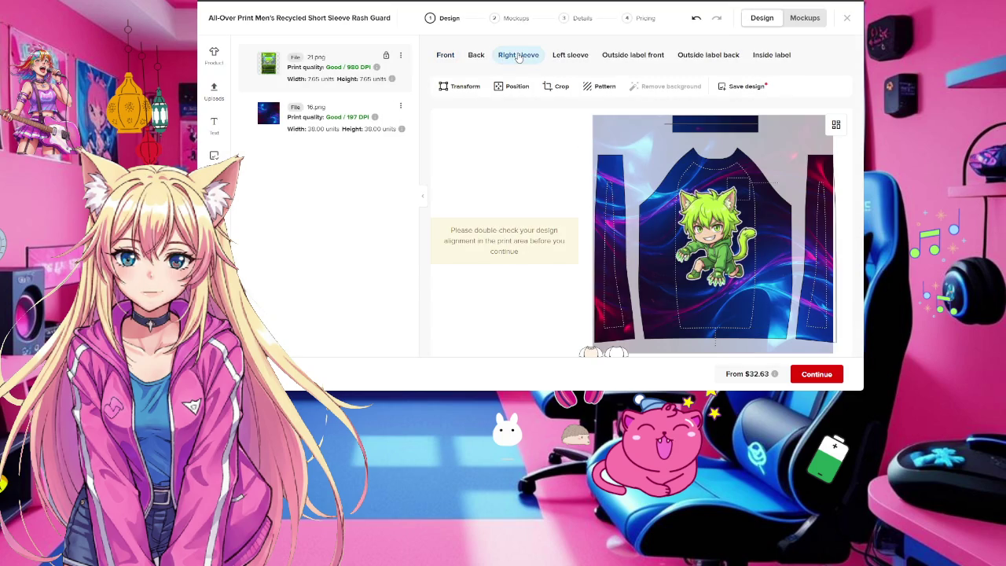
{"action": "left_click_drag", "start_coordinate": [719, 248], "coordinate": [716, 268]}
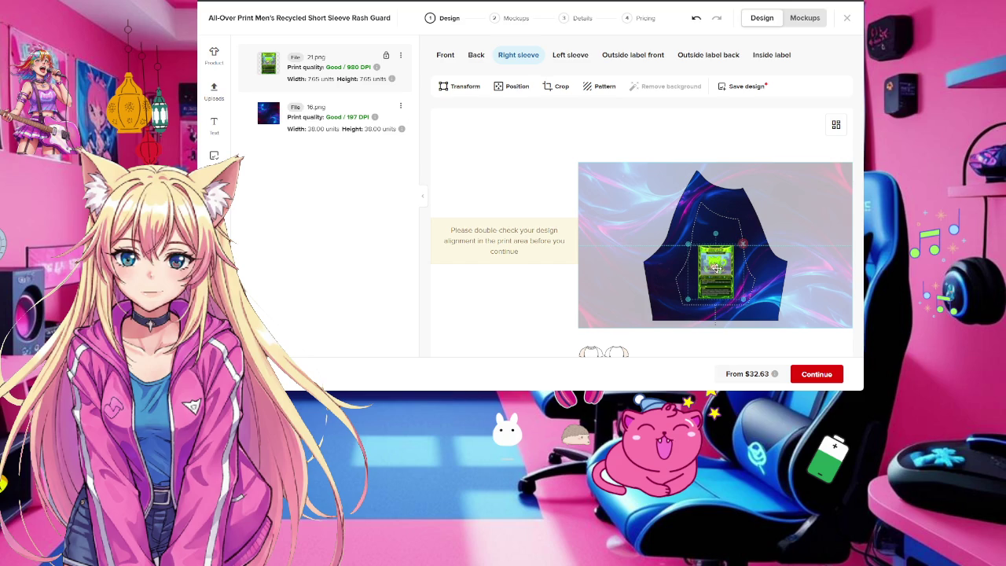
Lower the clover on the left sleeve and centre it horizontally
{"action": "left_click", "coordinate": [572, 56]}
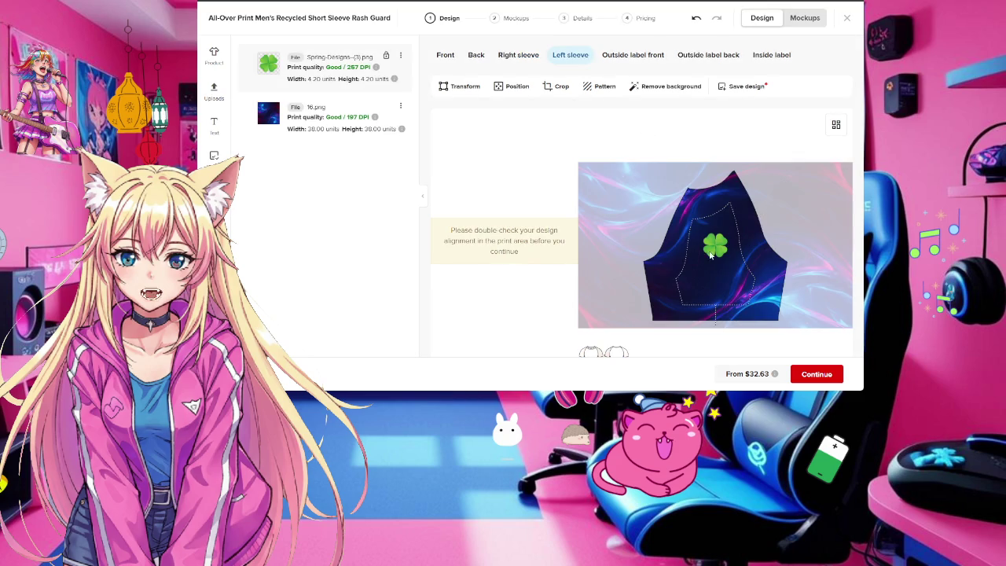
{"action": "left_click", "coordinate": [717, 246]}
{"action": "left_click_drag", "start_coordinate": [717, 246], "coordinate": [715, 263]}
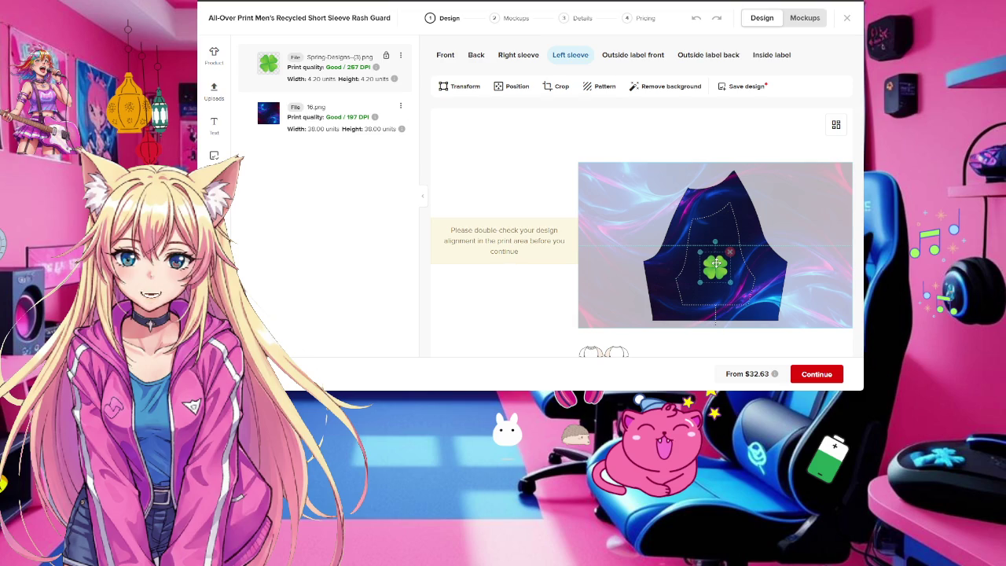
{"action": "double_click", "coordinate": [715, 264]}
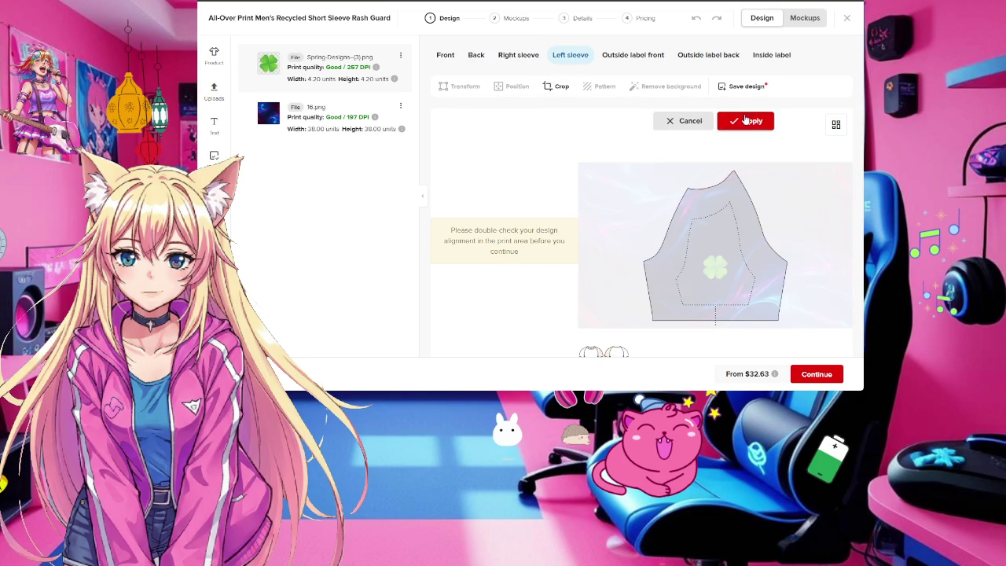
{"action": "left_click", "coordinate": [746, 121]}
{"action": "left_click", "coordinate": [715, 267]}
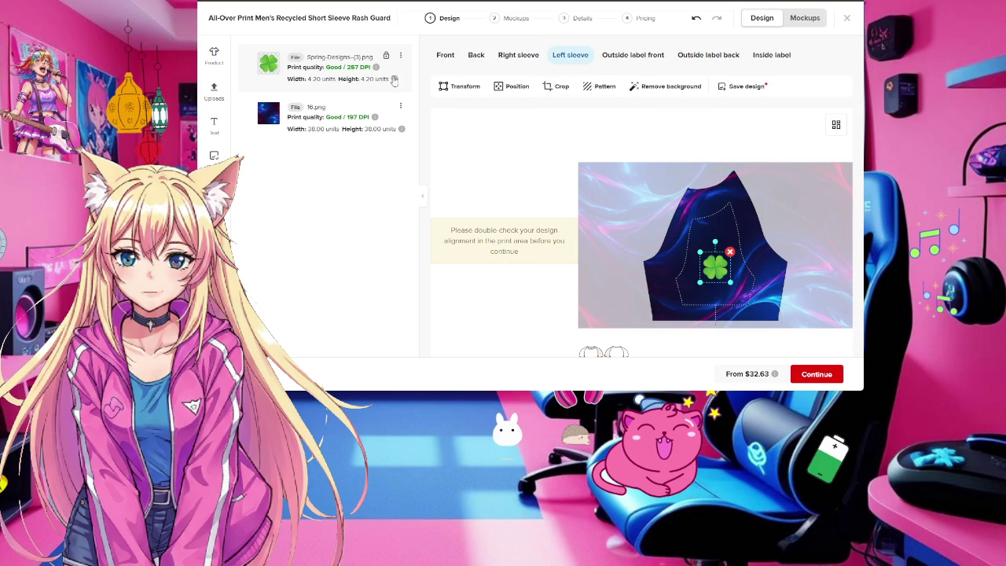
{"action": "left_click", "coordinate": [511, 85]}
{"action": "left_click", "coordinate": [271, 87]}
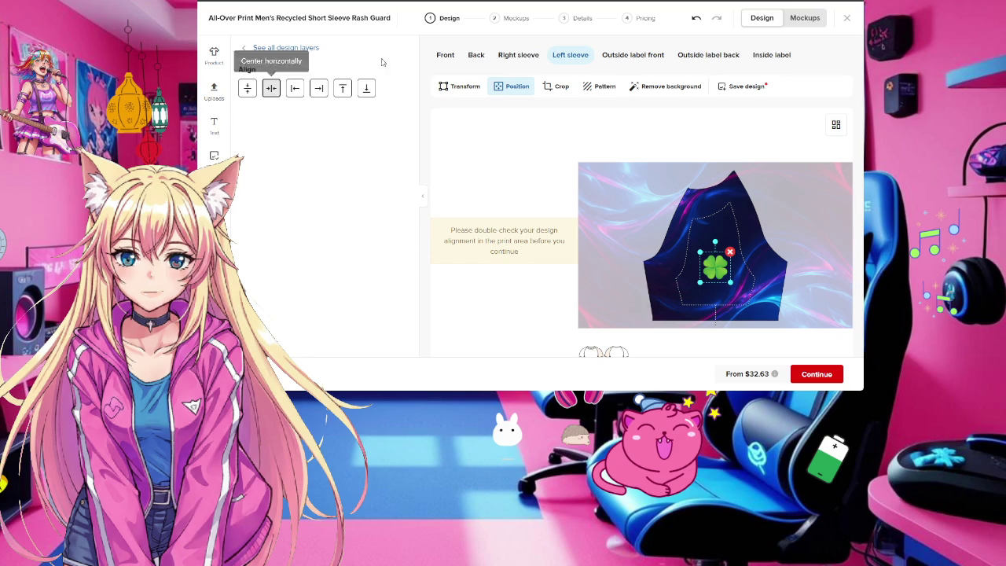
Centre the green card horizontally on the right sleeve
{"action": "left_click", "coordinate": [518, 55]}
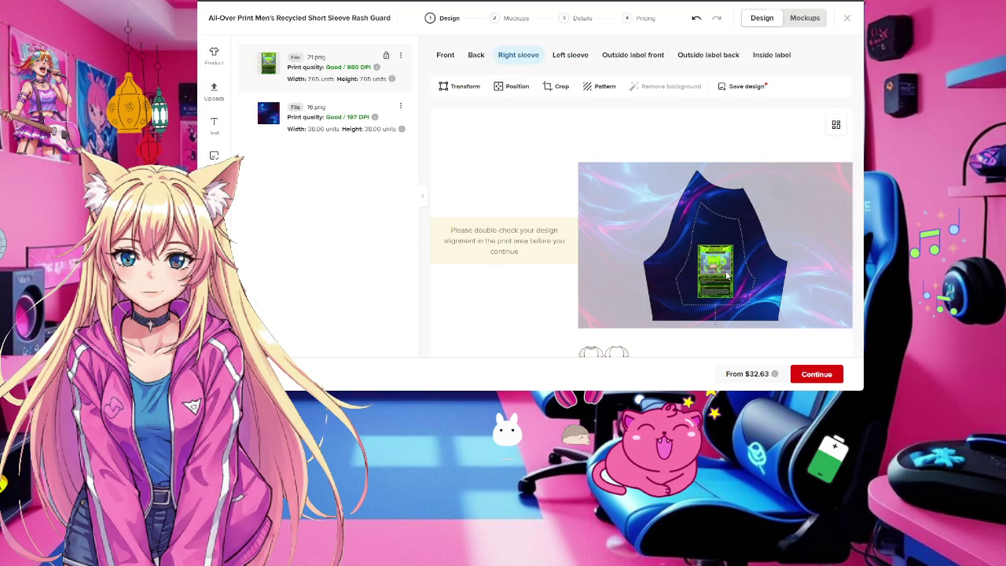
{"action": "left_click", "coordinate": [721, 270]}
{"action": "left_click", "coordinate": [511, 86]}
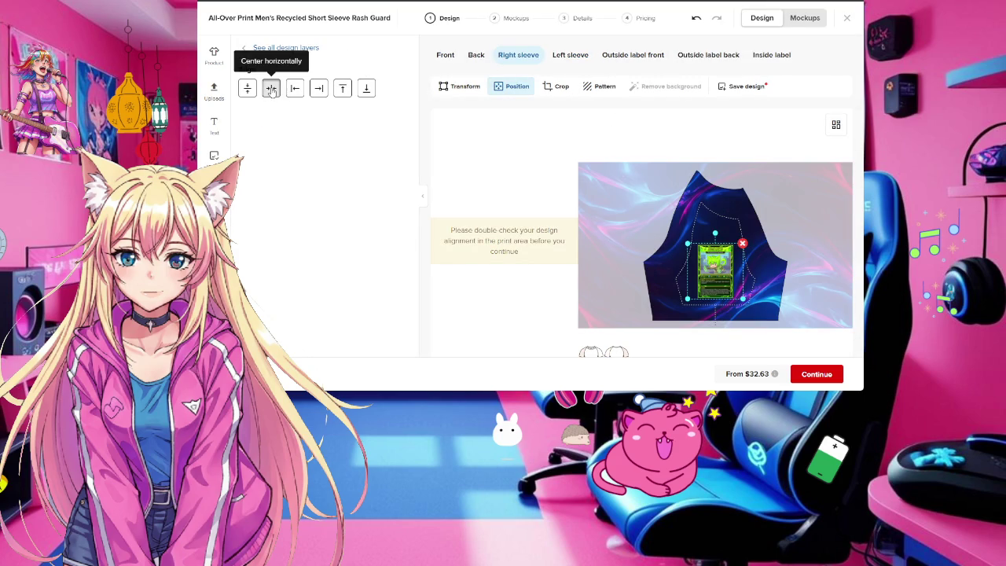
{"action": "left_click", "coordinate": [270, 87]}
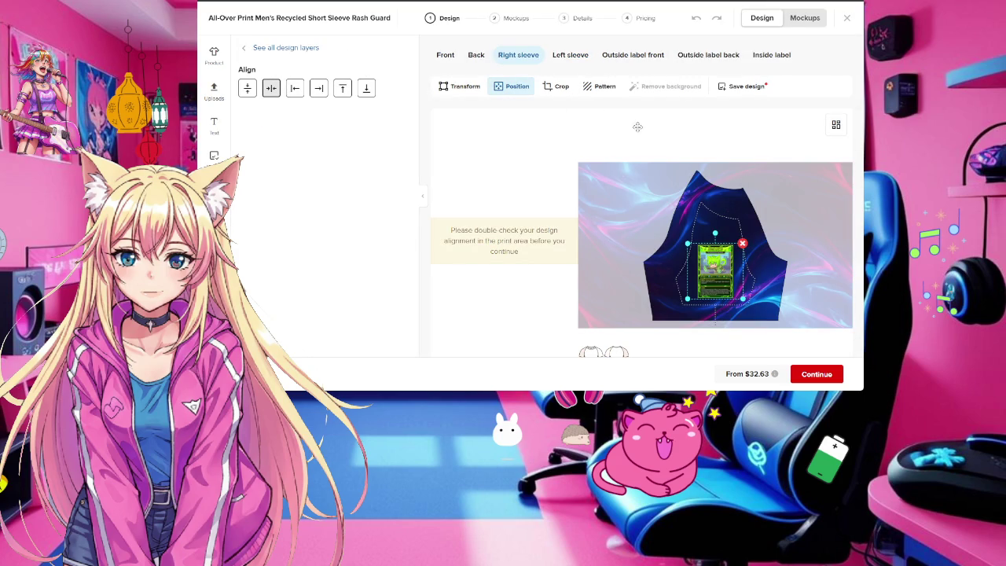
{"action": "left_click", "coordinate": [476, 55]}
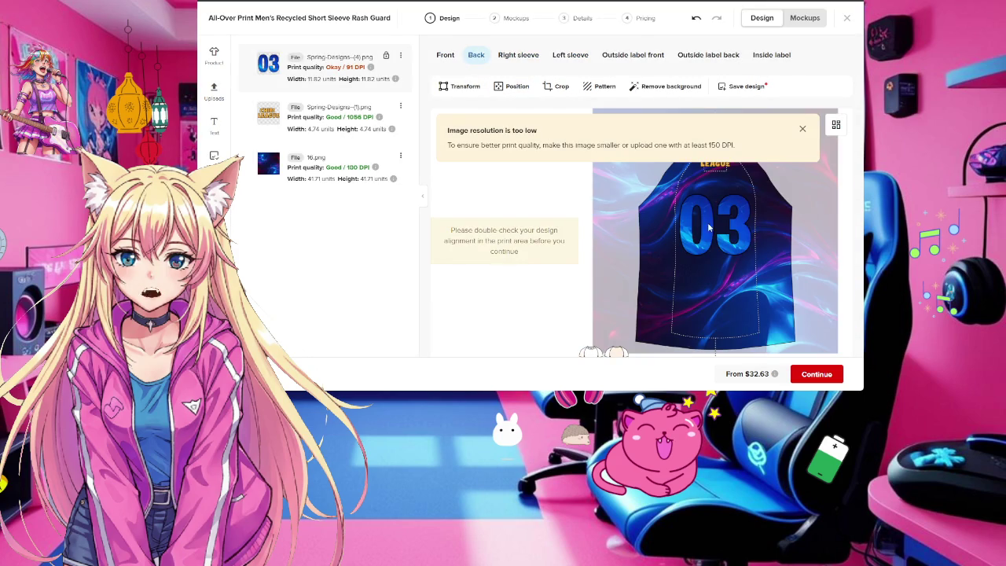
Centre the 03 horizontally on the shirt back
{"action": "left_click", "coordinate": [709, 228]}
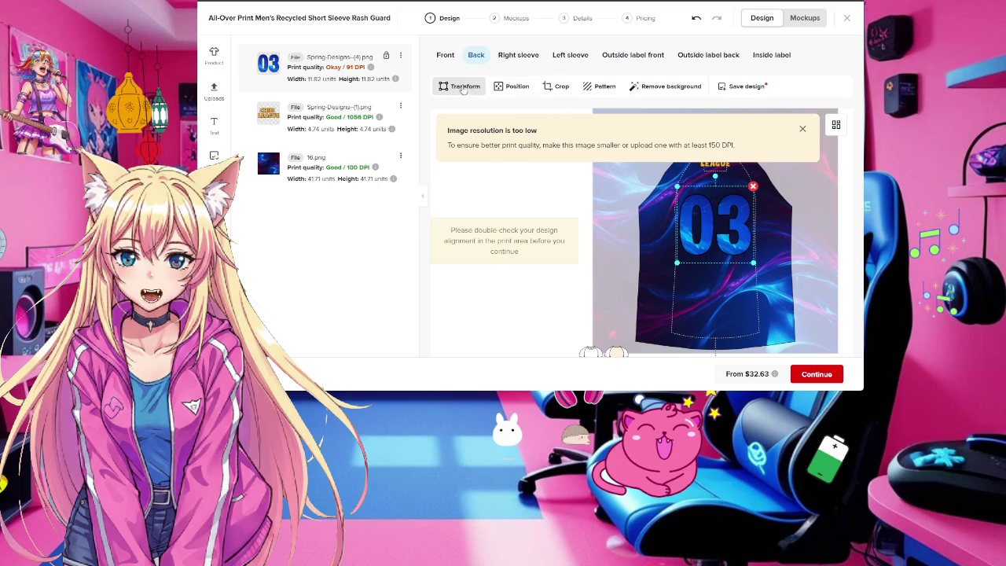
{"action": "left_click", "coordinate": [511, 86]}
{"action": "left_click", "coordinate": [270, 88]}
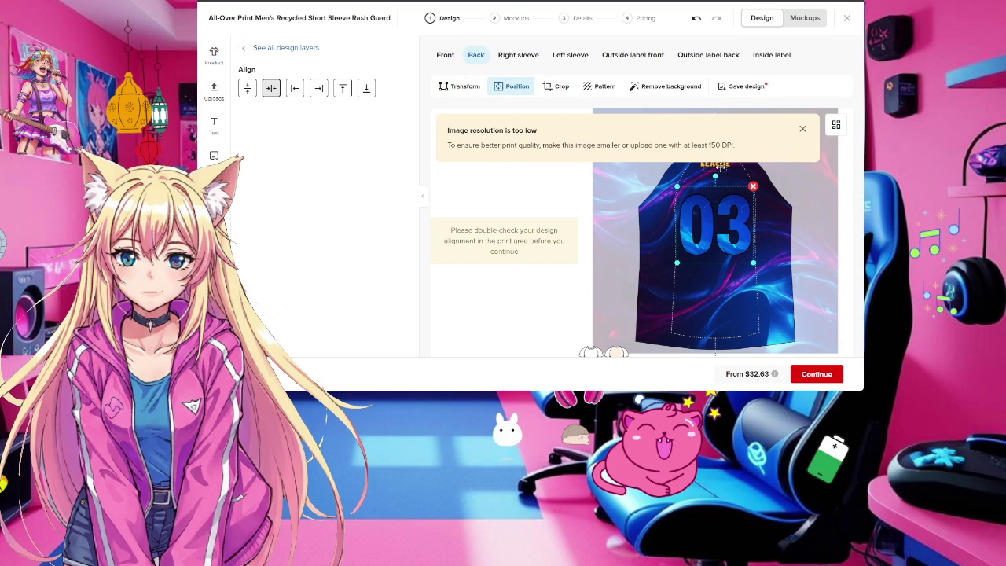
{"action": "left_click", "coordinate": [801, 131]}
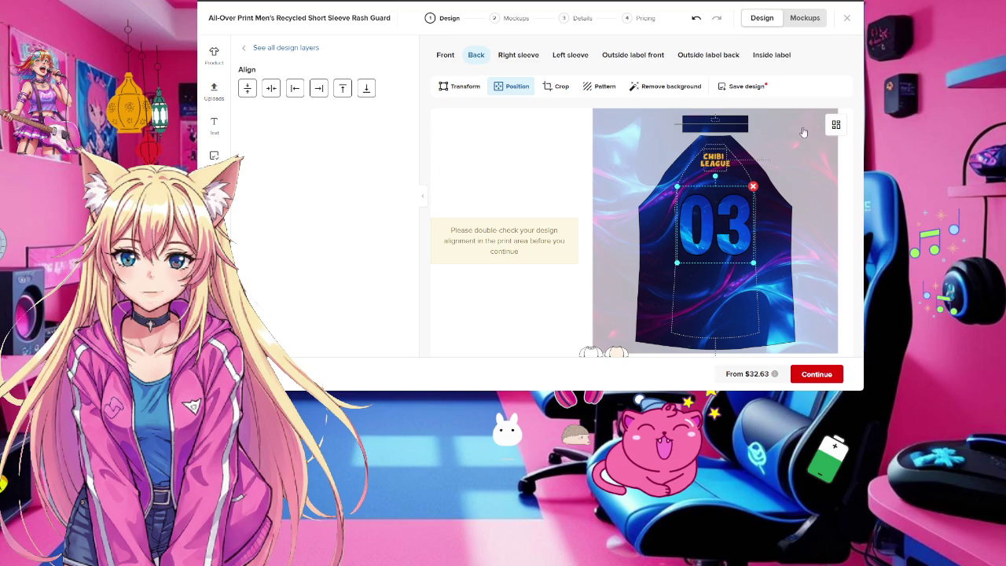
Resize the 03 to 11.32 units using its corner handle
{"action": "left_click", "coordinate": [716, 163]}
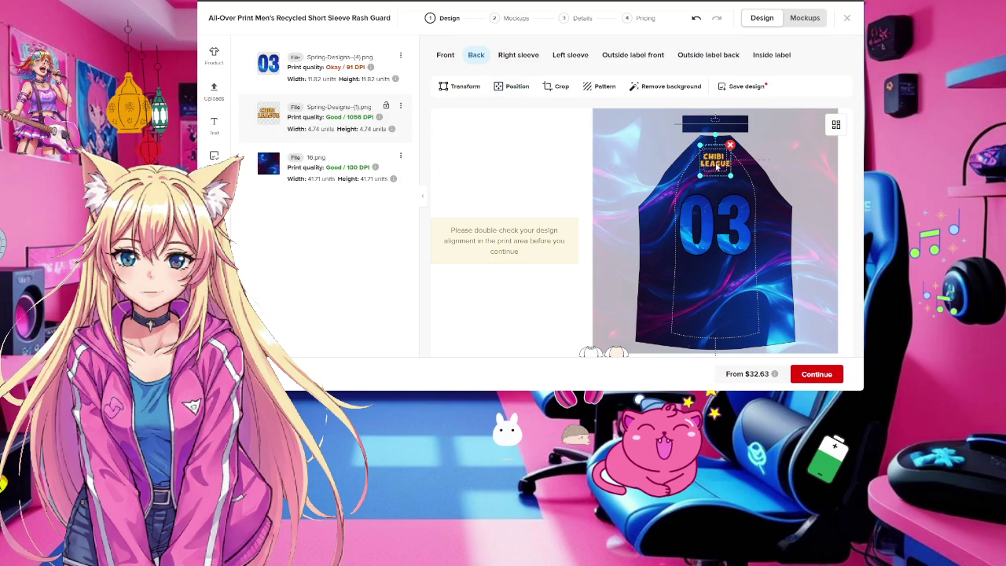
{"action": "left_click", "coordinate": [323, 73]}
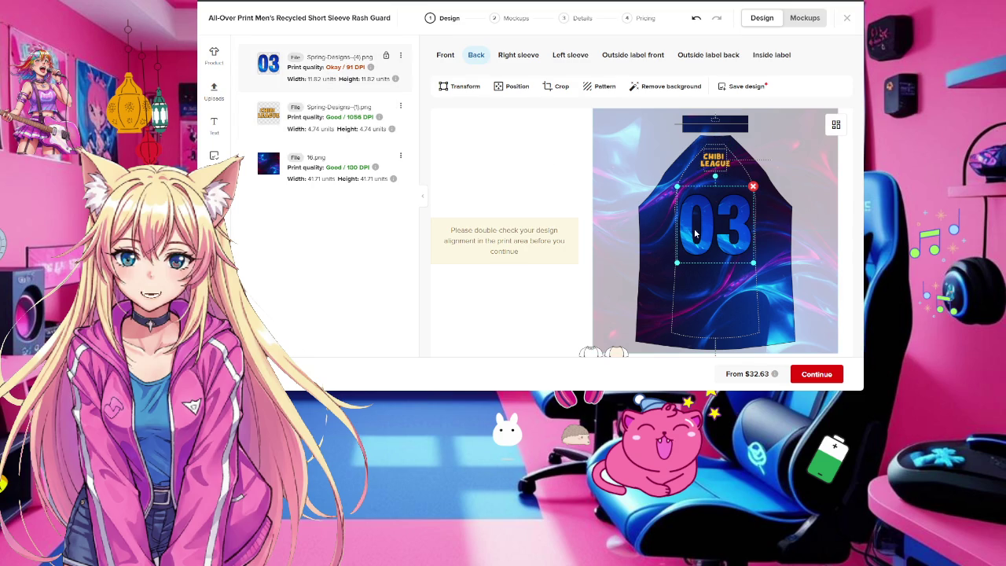
{"action": "left_click_drag", "start_coordinate": [674, 191], "coordinate": [688, 198]}
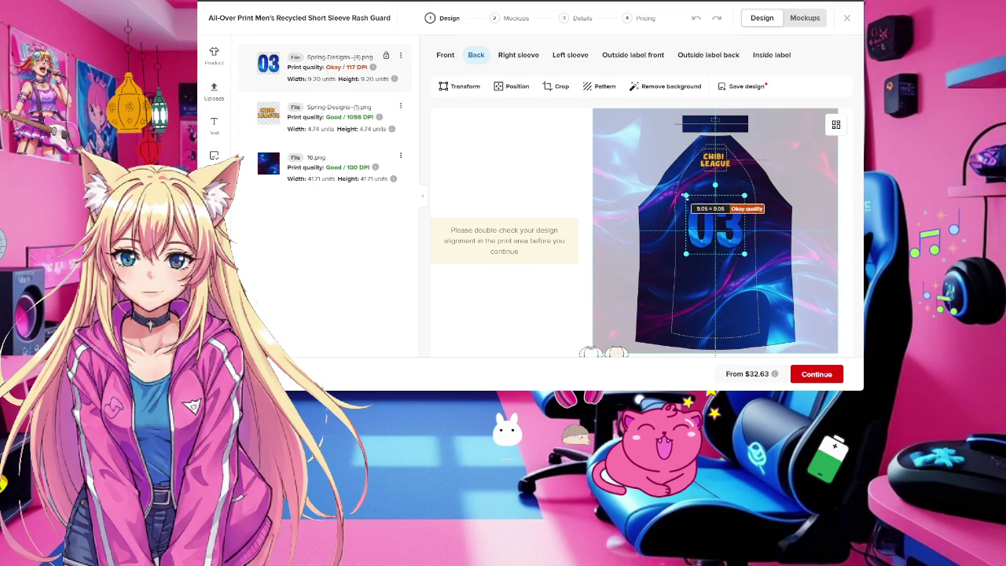
{"action": "left_click_drag", "start_coordinate": [688, 198], "coordinate": [678, 188]}
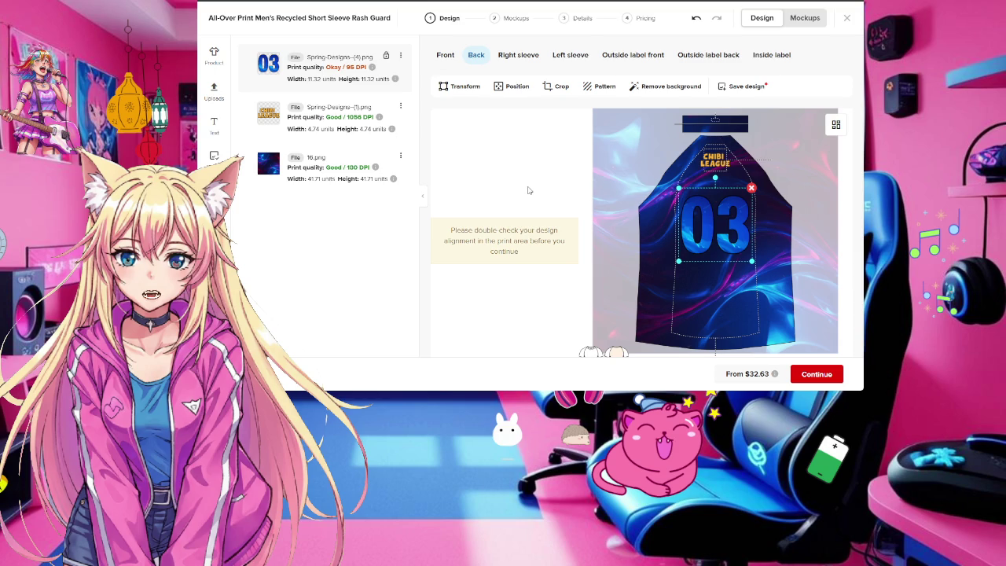
{"action": "left_click", "coordinate": [817, 244]}
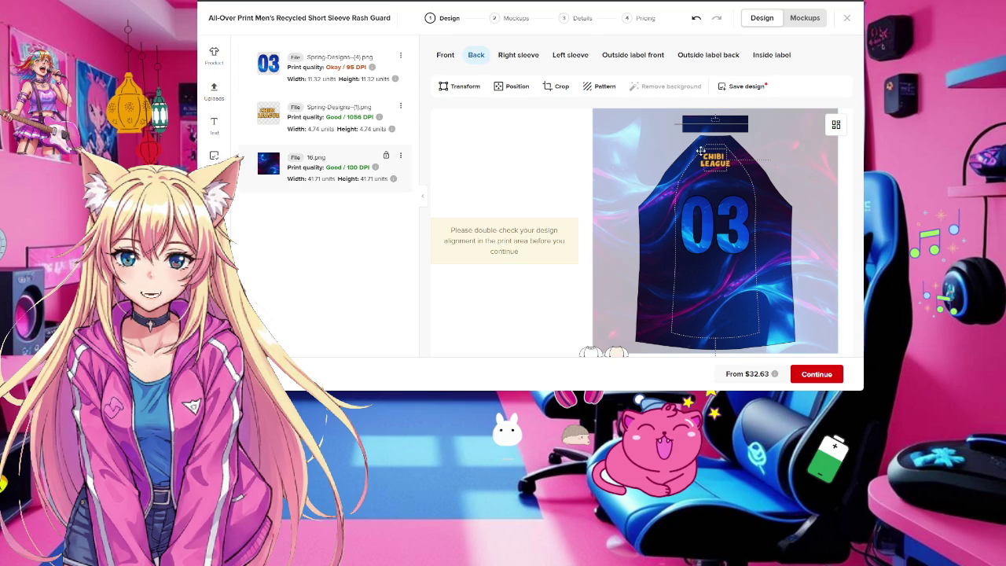
{"action": "left_click", "coordinate": [723, 164]}
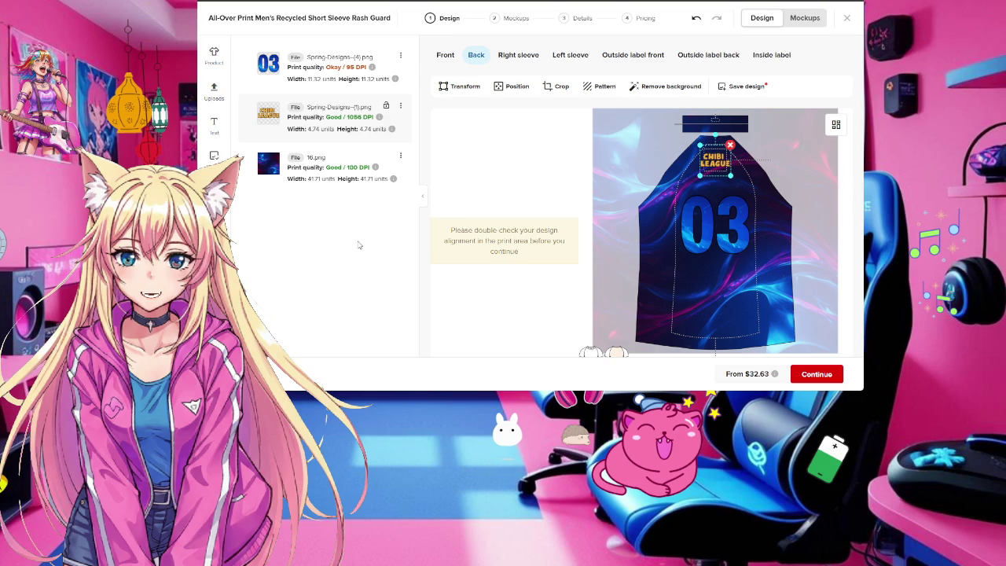
{"action": "left_click", "coordinate": [520, 55]}
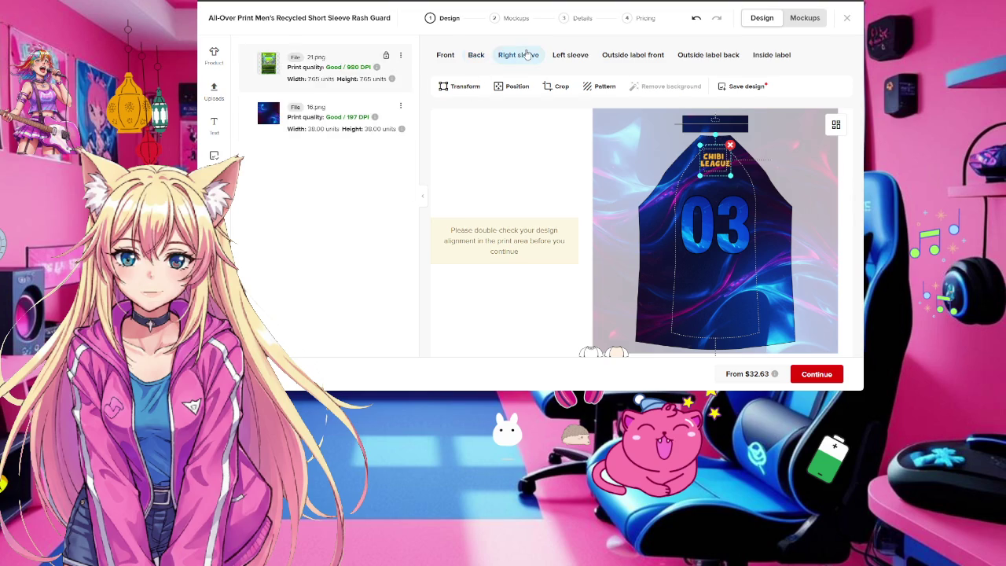
On the back, centre the 03 horizontally under the CHIBI LEAGUE logo, then return to the layers list
{"action": "left_click", "coordinate": [579, 58]}
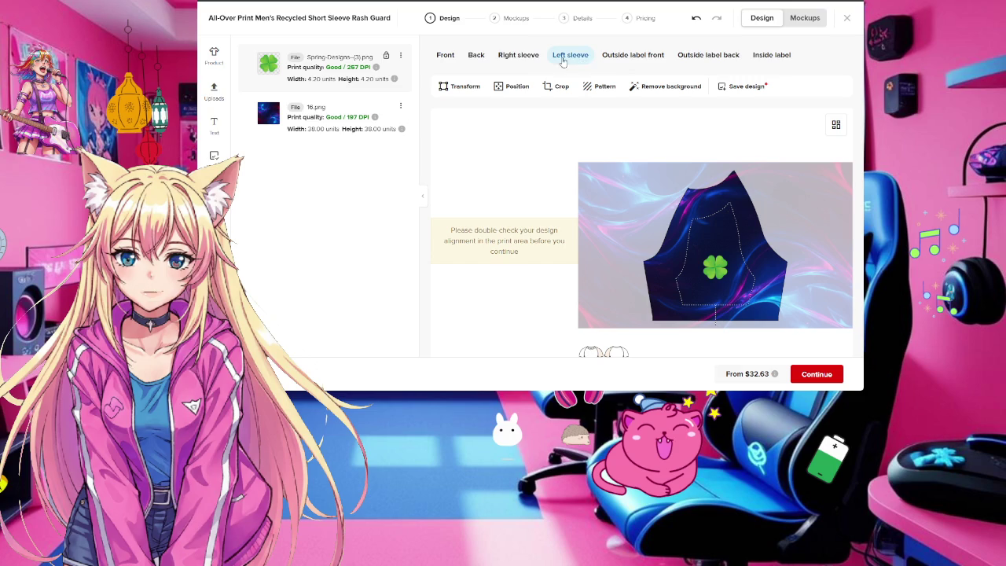
{"action": "left_click", "coordinate": [478, 55]}
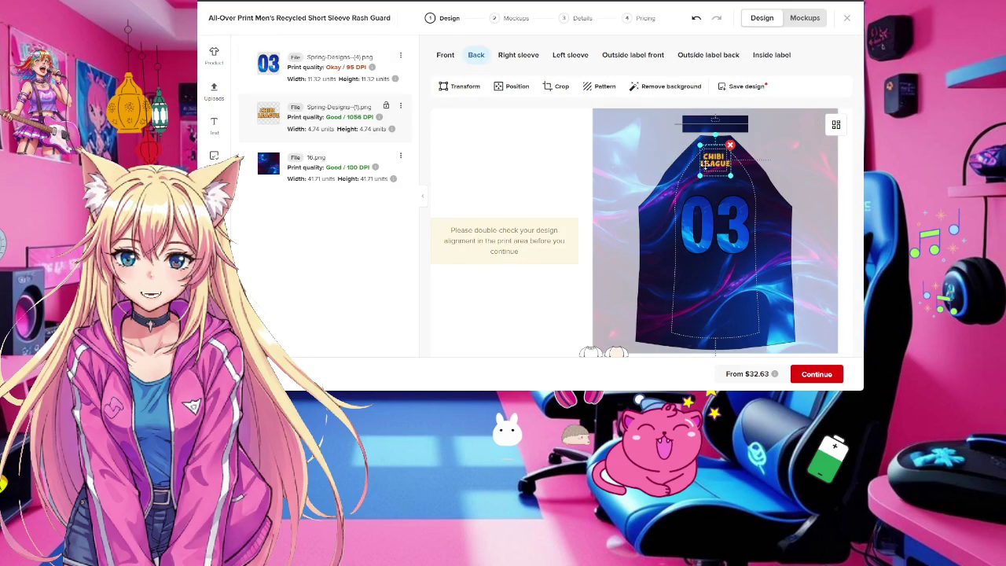
{"action": "left_click", "coordinate": [706, 163]}
{"action": "left_click", "coordinate": [512, 89]}
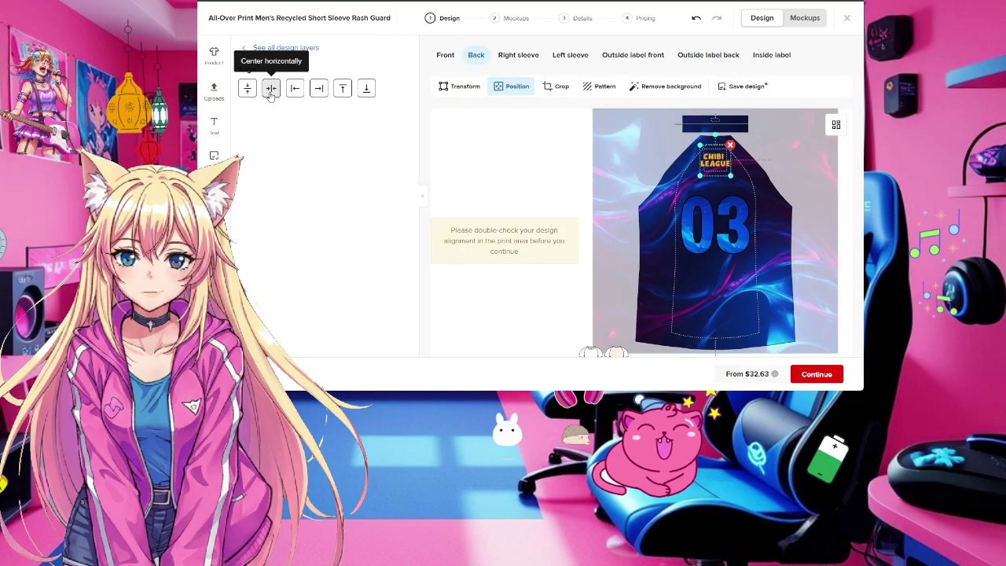
{"action": "left_click", "coordinate": [710, 235]}
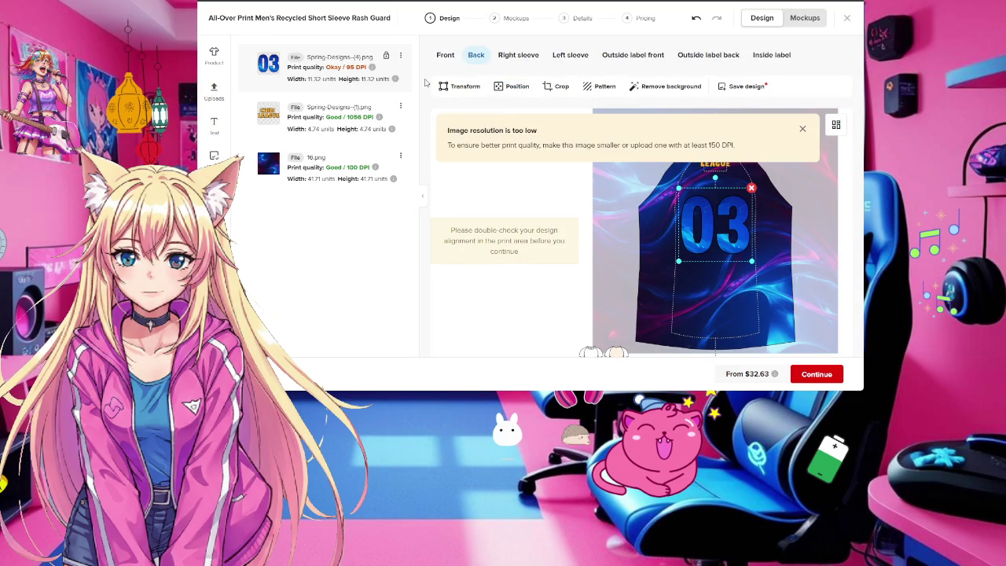
{"action": "left_click", "coordinate": [511, 87]}
{"action": "left_click", "coordinate": [271, 88]}
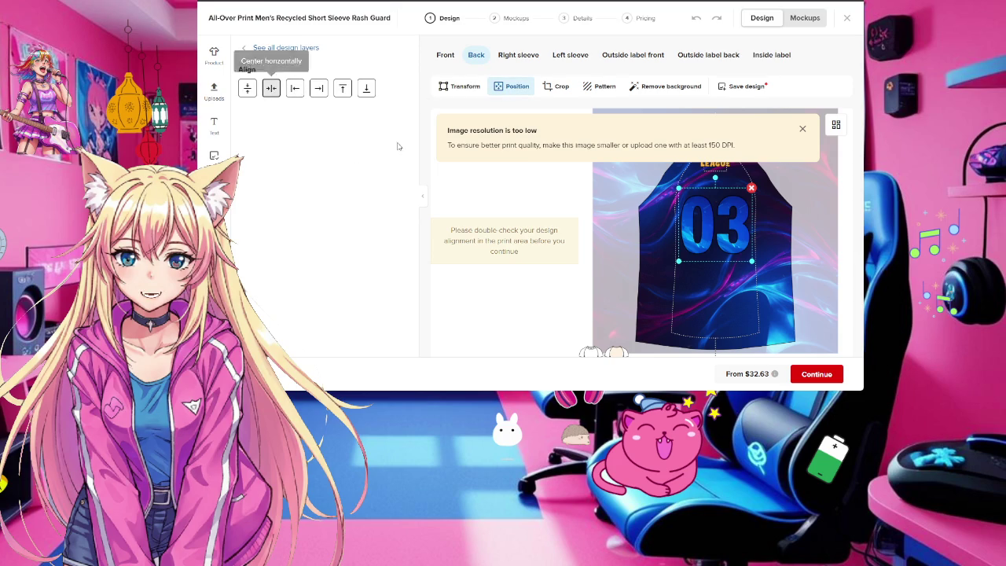
{"action": "left_click", "coordinate": [802, 130]}
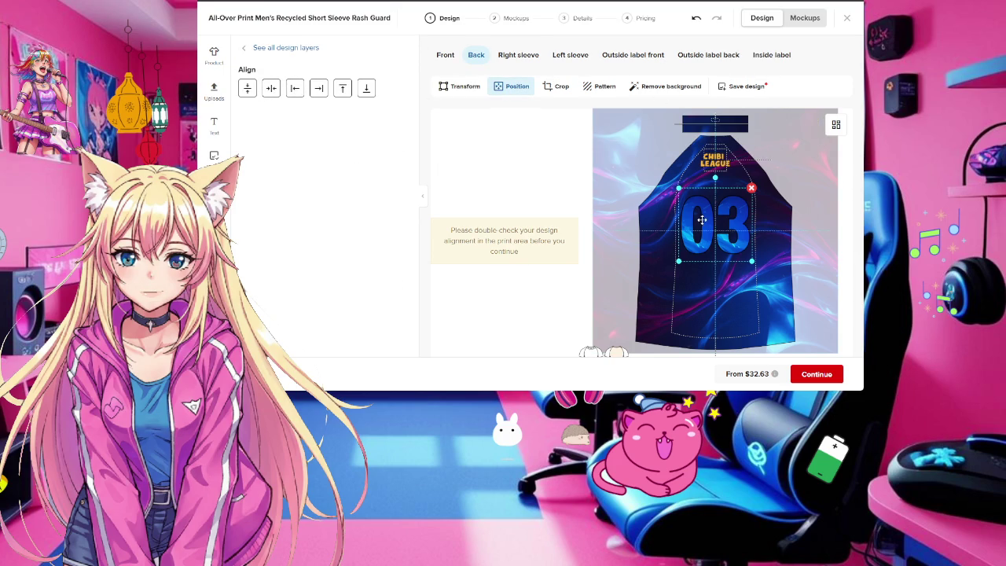
{"action": "left_click", "coordinate": [245, 49]}
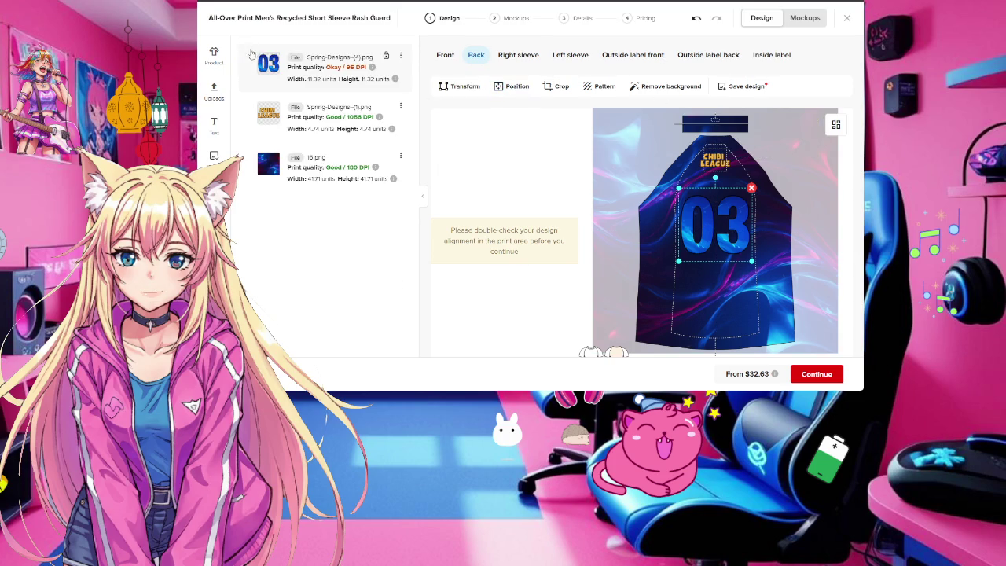
Preview the rash guard's front, back and angled mockups, then continue to mockup images
{"action": "left_click", "coordinate": [804, 17]}
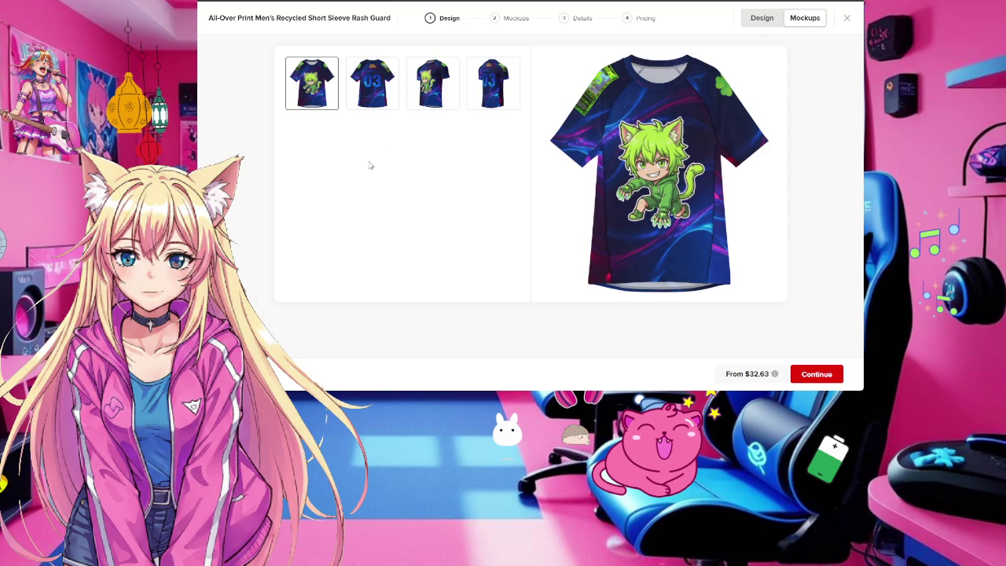
{"action": "left_click", "coordinate": [495, 81]}
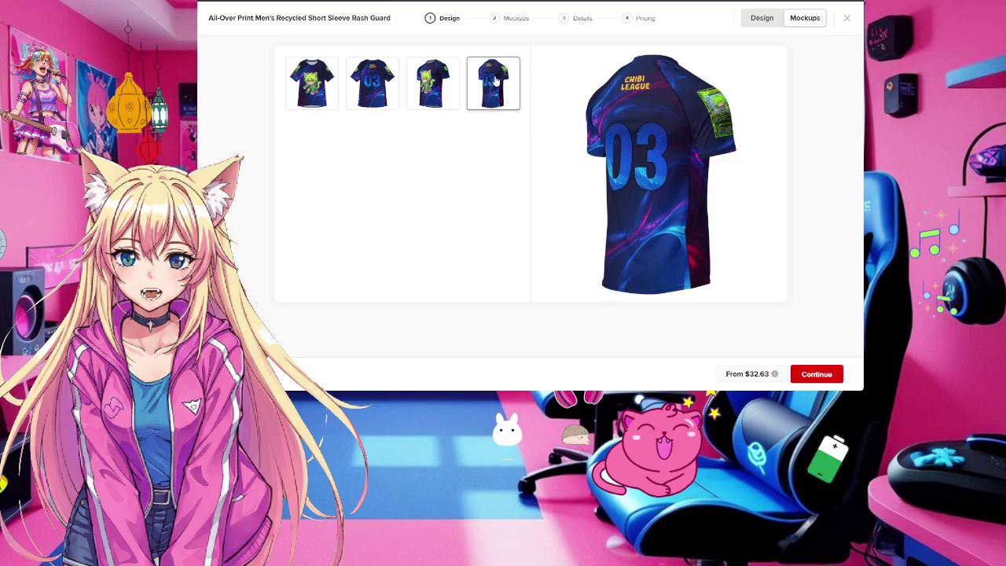
{"action": "left_click", "coordinate": [427, 79]}
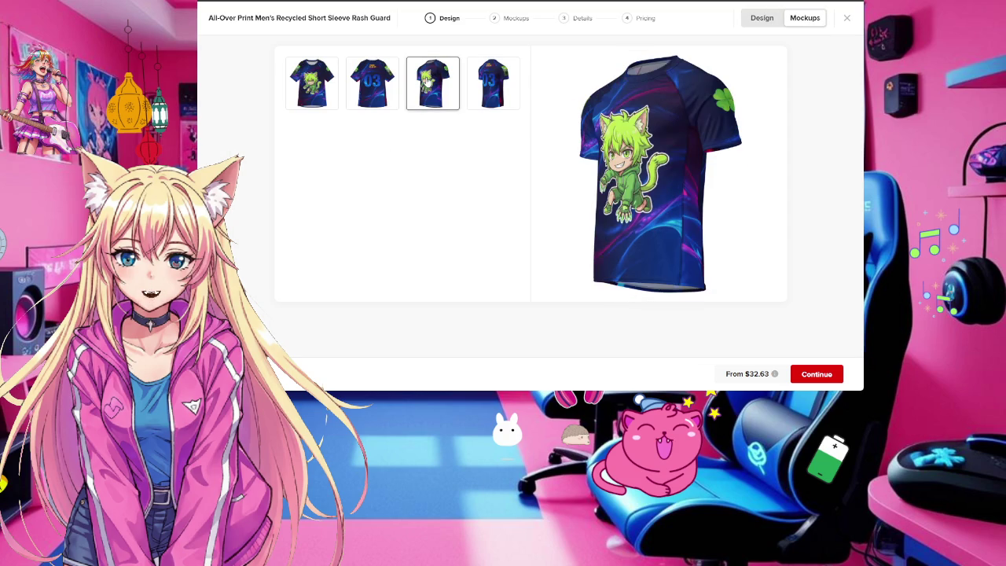
{"action": "left_click", "coordinate": [377, 83]}
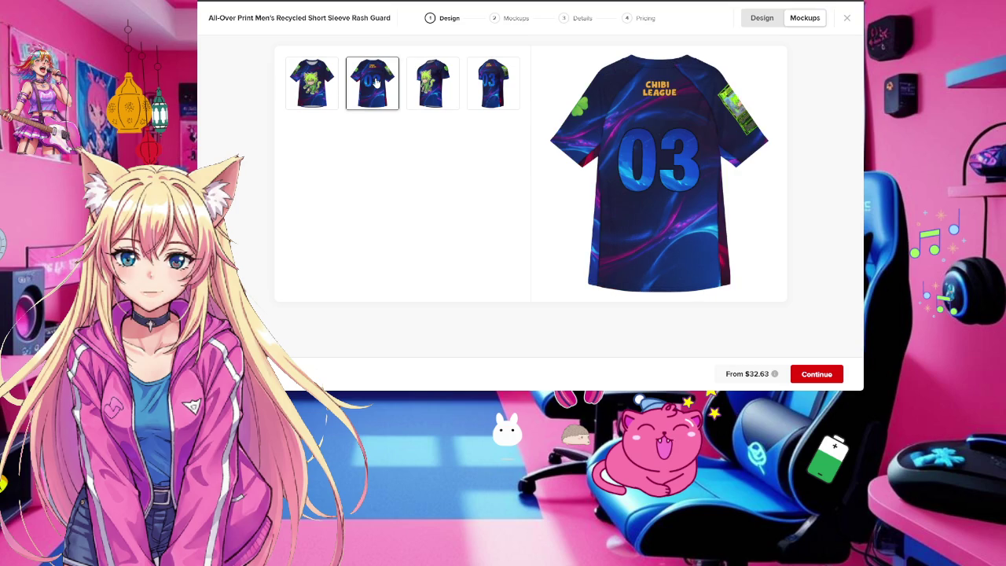
{"action": "left_click", "coordinate": [303, 84]}
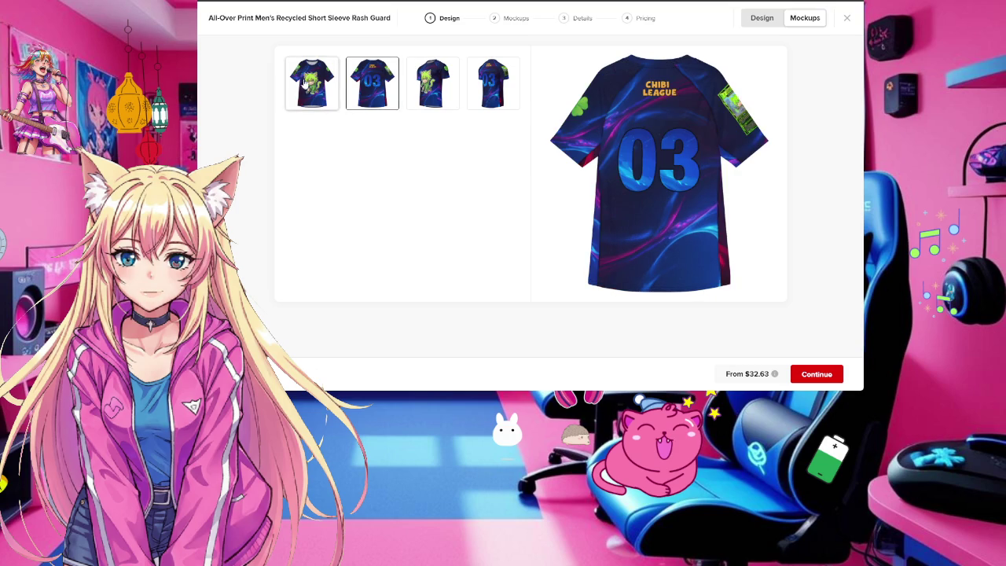
{"action": "left_click", "coordinate": [374, 85]}
{"action": "left_click", "coordinate": [431, 87]}
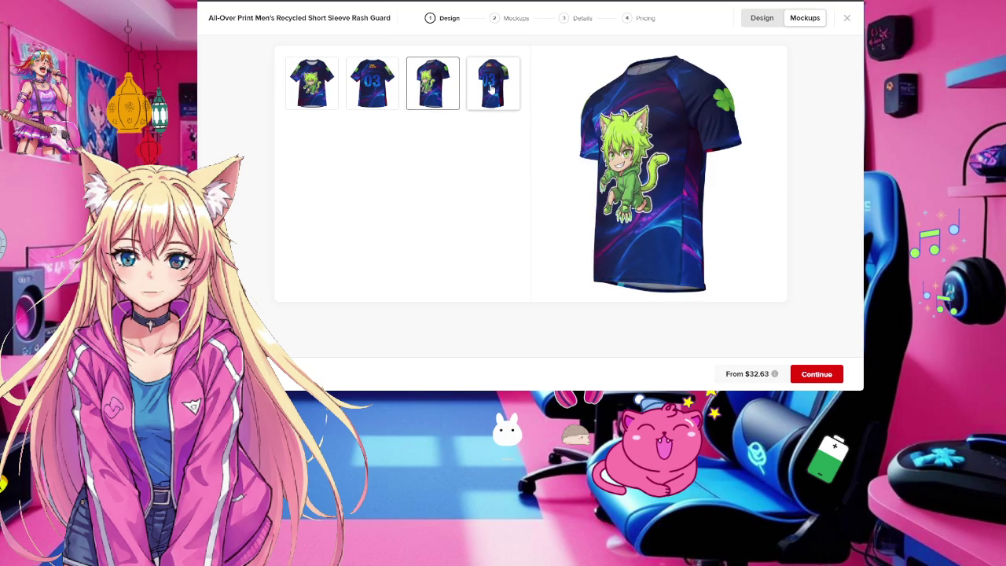
{"action": "left_click", "coordinate": [491, 89]}
{"action": "left_click", "coordinate": [817, 374]}
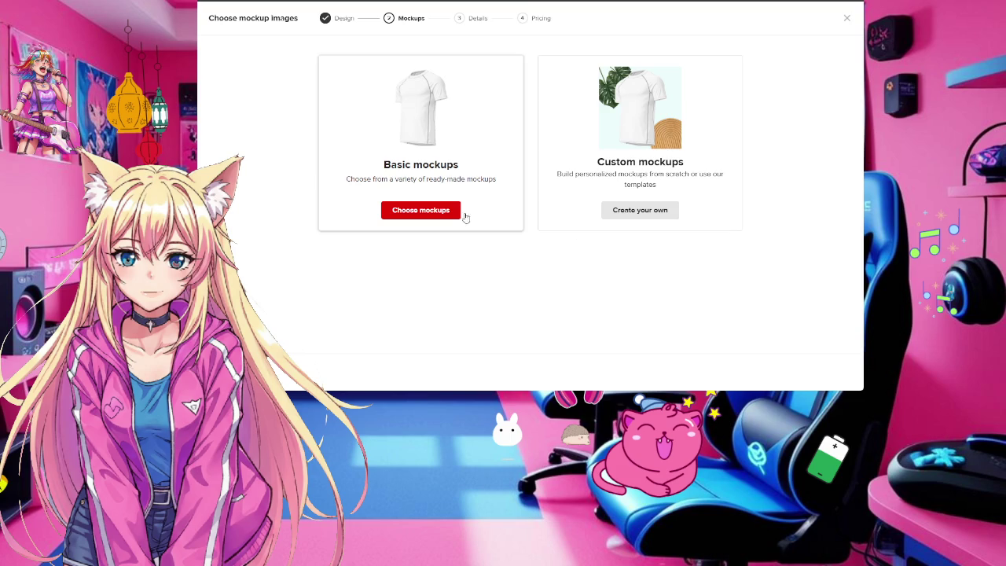
Add three model mockups and the flat shirt mockup from Additional, then continue to Details
{"action": "left_click", "coordinate": [446, 209]}
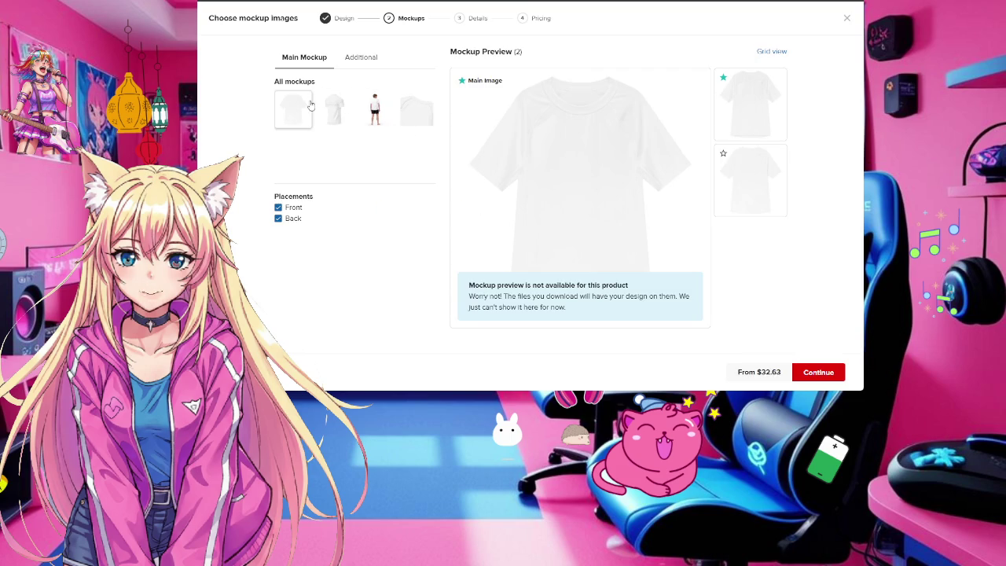
{"action": "left_click", "coordinate": [381, 58]}
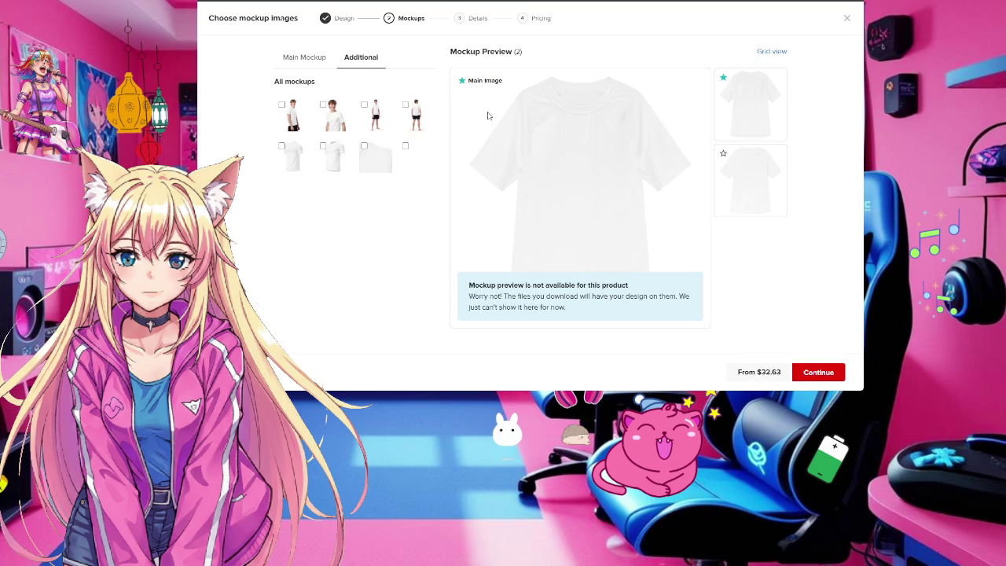
{"action": "left_click", "coordinate": [364, 106]}
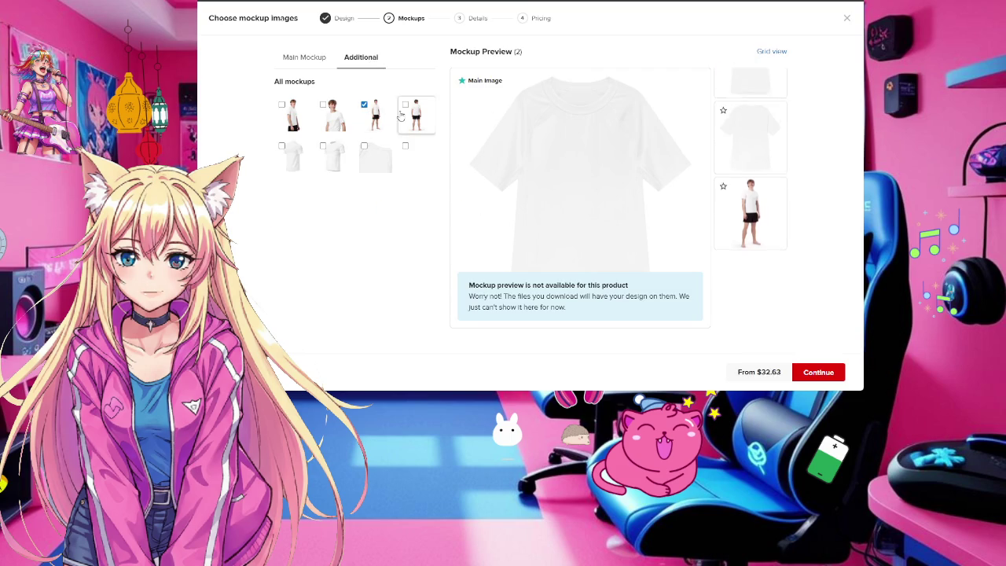
{"action": "left_click", "coordinate": [323, 105]}
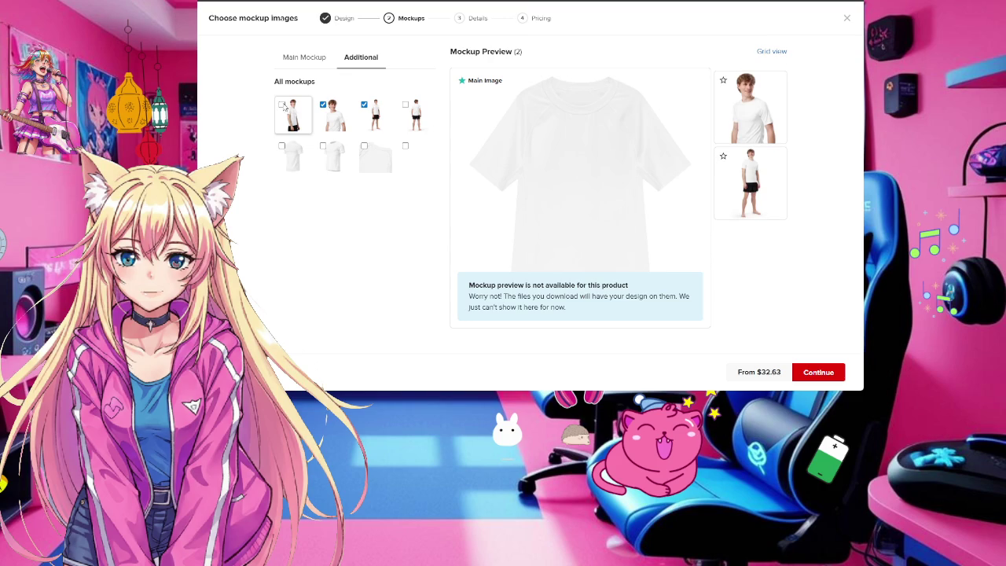
{"action": "left_click", "coordinate": [282, 104]}
{"action": "left_click", "coordinate": [323, 147]}
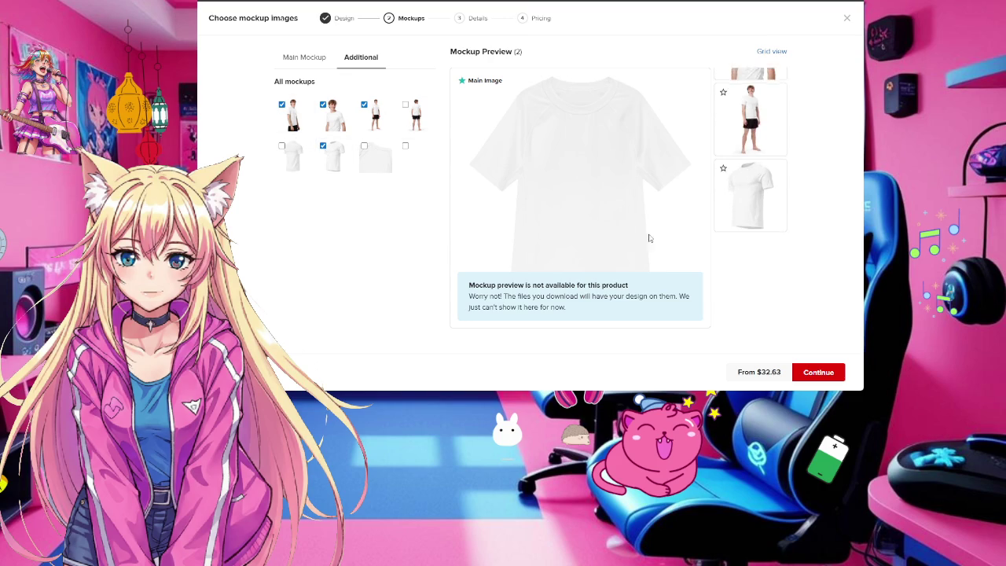
{"action": "left_click", "coordinate": [823, 373]}
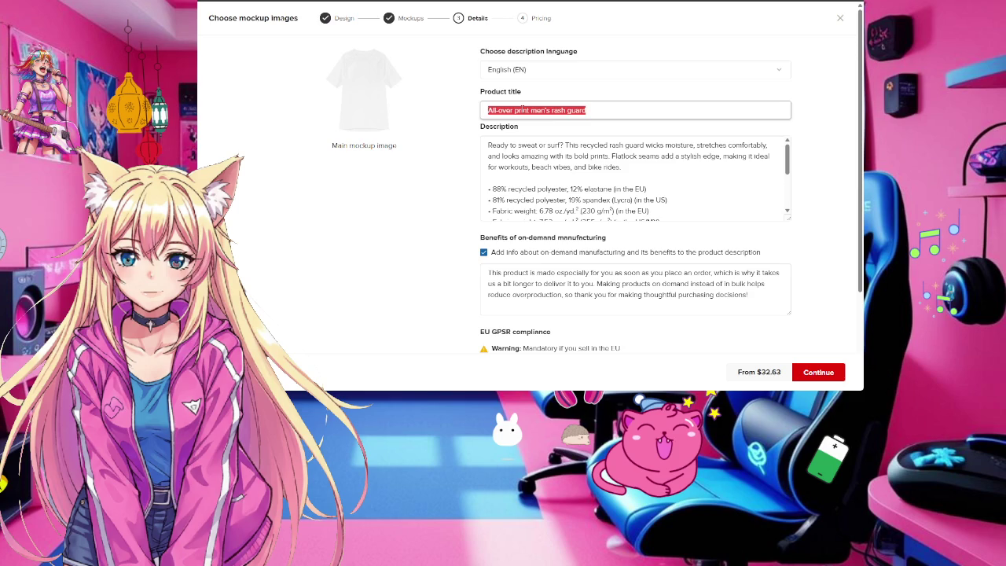
Start the product title with 'F' and scroll up to look up the Felix Fang name
{"action": "type", "text": "F"}
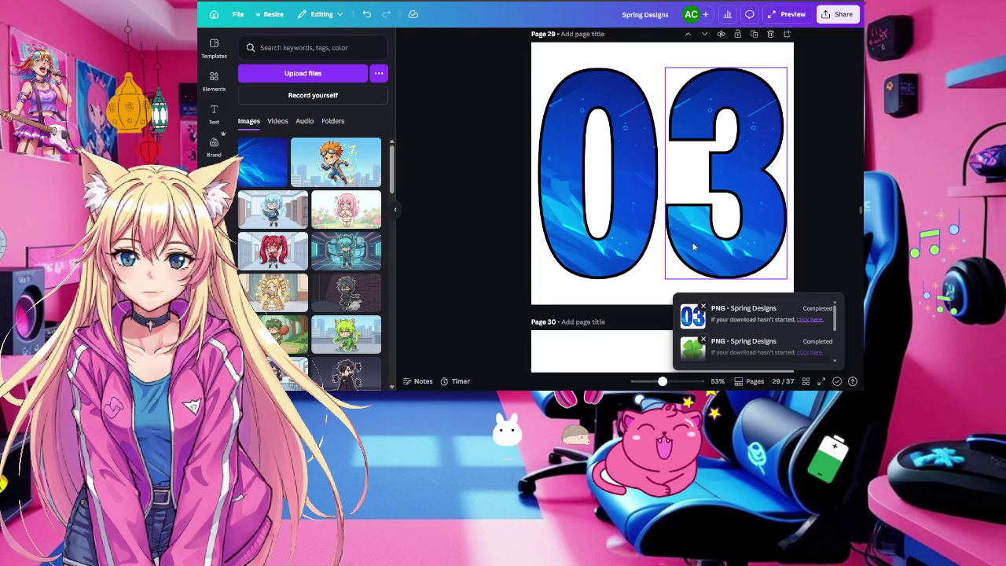
{"action": "scroll", "coordinate": [693, 246], "scroll_direction": "up", "scroll_amount": 3}
{"action": "scroll", "coordinate": [693, 246], "scroll_direction": "up", "scroll_amount": 5}
{"action": "scroll", "coordinate": [693, 246], "scroll_direction": "up", "scroll_amount": 3}
{"action": "scroll", "coordinate": [693, 246], "scroll_direction": "up", "scroll_amount": 3}
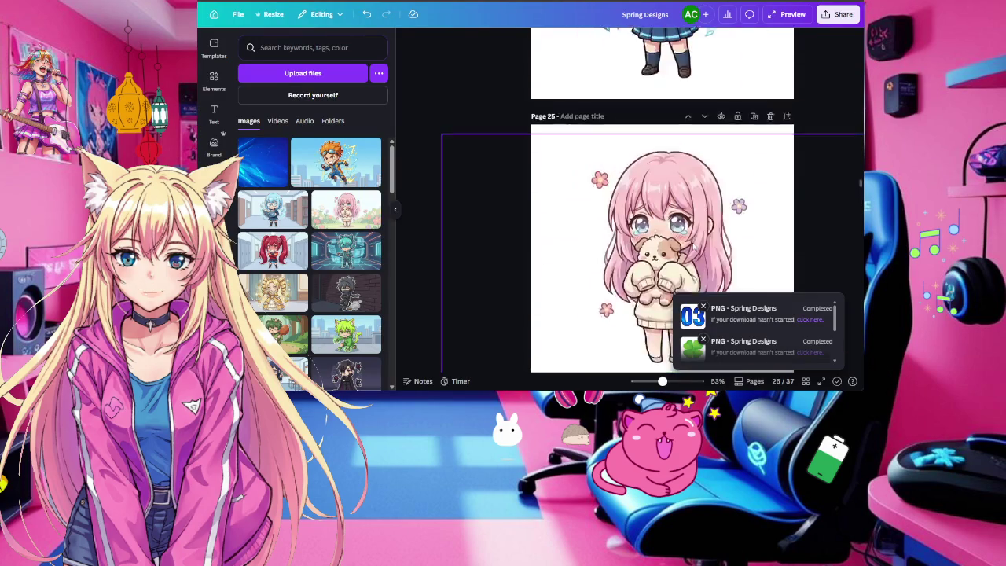
{"action": "scroll", "coordinate": [693, 246], "scroll_direction": "up", "scroll_amount": 3}
{"action": "scroll", "coordinate": [693, 246], "scroll_direction": "up", "scroll_amount": 3}
{"action": "scroll", "coordinate": [693, 246], "scroll_direction": "up", "scroll_amount": 3}
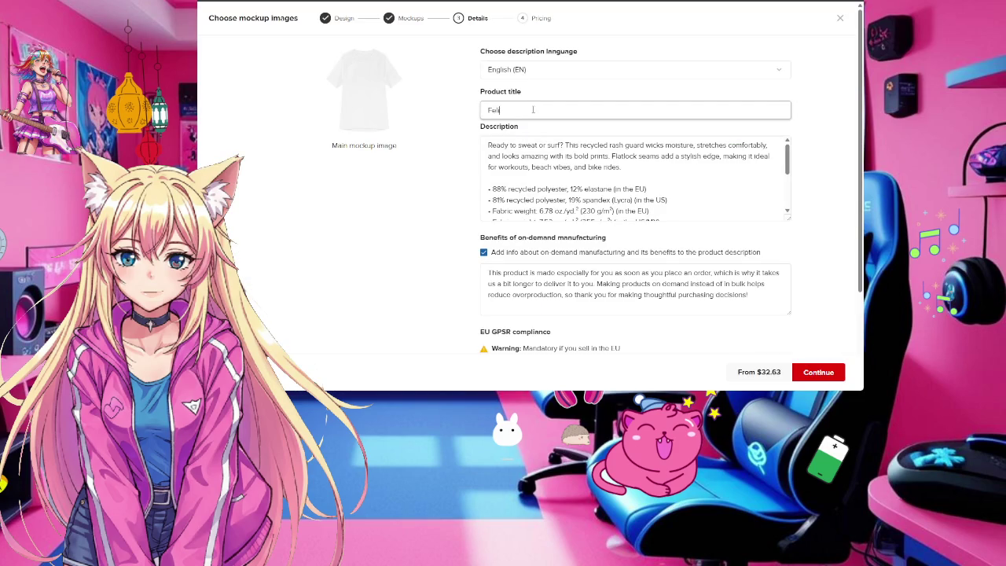
Fix the title to 'Felix Fang March 26 Jersey' and include EU GPSR safety information
{"action": "key", "text": "BackSpace"}
{"action": "key", "text": "BackSpace"}
{"action": "type", "text": "ang March 26 Jersey"}
{"action": "scroll", "coordinate": [550, 141], "scroll_direction": "down", "scroll_amount": 1}
{"action": "scroll", "coordinate": [597, 180], "scroll_direction": "down", "scroll_amount": 2}
{"action": "scroll", "coordinate": [613, 197], "scroll_direction": "down", "scroll_amount": 1}
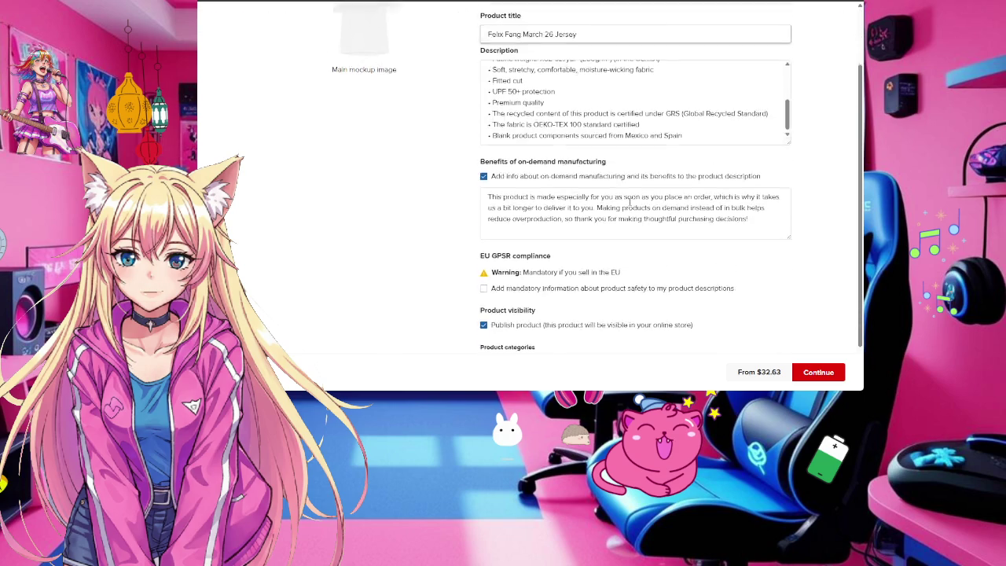
{"action": "scroll", "coordinate": [613, 202], "scroll_direction": "down", "scroll_amount": 1}
{"action": "left_click", "coordinate": [483, 240]}
Add the Official Clothing product category, continue past pricing and submit to the store
{"action": "scroll", "coordinate": [740, 296], "scroll_direction": "down", "scroll_amount": 2}
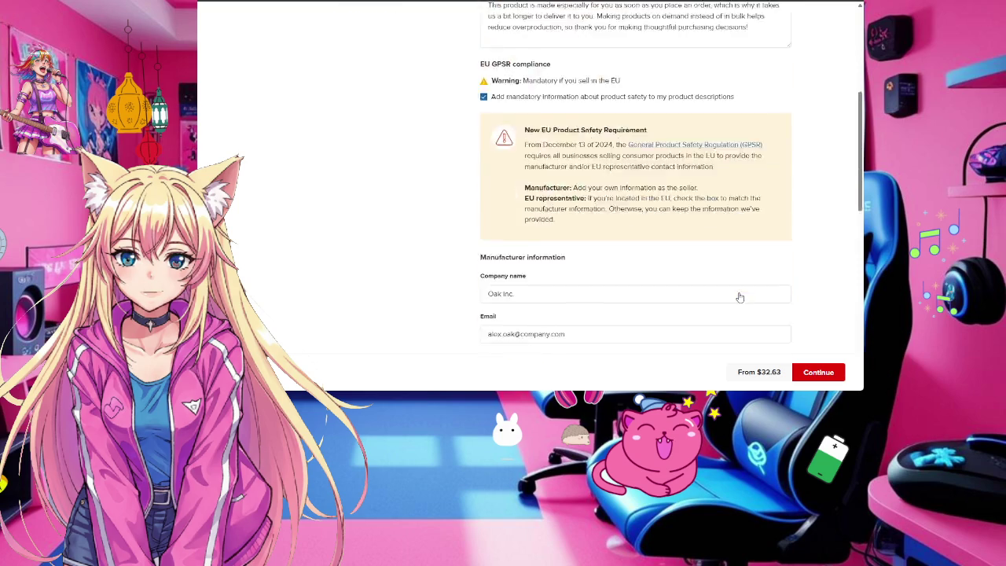
{"action": "scroll", "coordinate": [739, 297], "scroll_direction": "down", "scroll_amount": 4}
{"action": "scroll", "coordinate": [740, 297], "scroll_direction": "down", "scroll_amount": 5}
{"action": "left_click", "coordinate": [569, 315]}
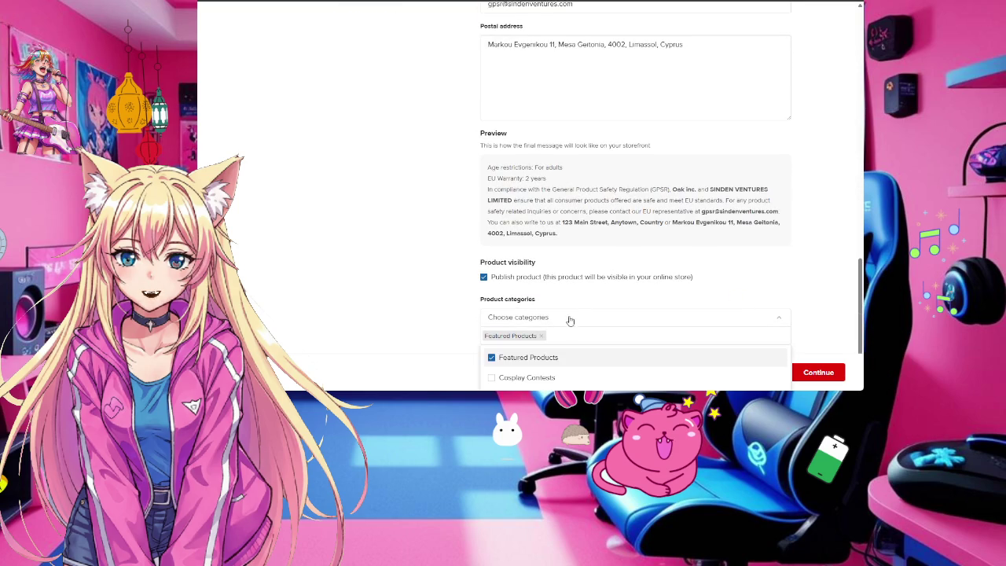
{"action": "scroll", "coordinate": [585, 356], "scroll_direction": "down", "scroll_amount": 1}
{"action": "left_click", "coordinate": [588, 377]}
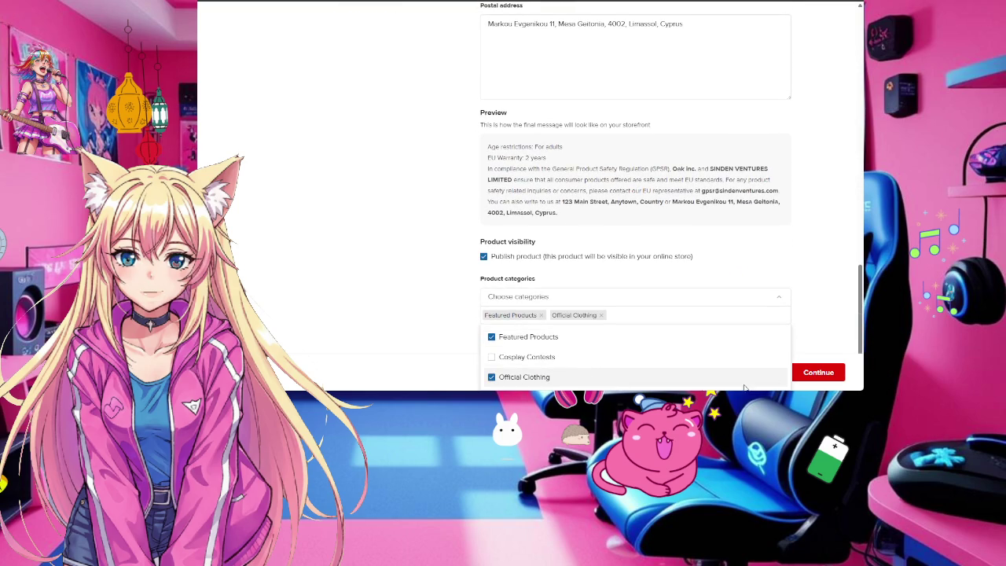
{"action": "left_click", "coordinate": [820, 375]}
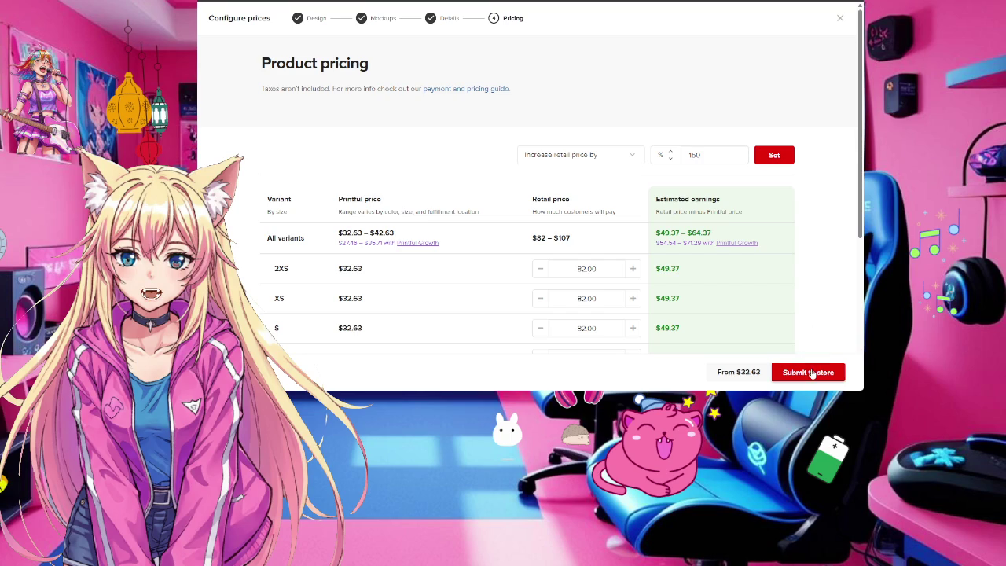
{"action": "left_click", "coordinate": [811, 374]}
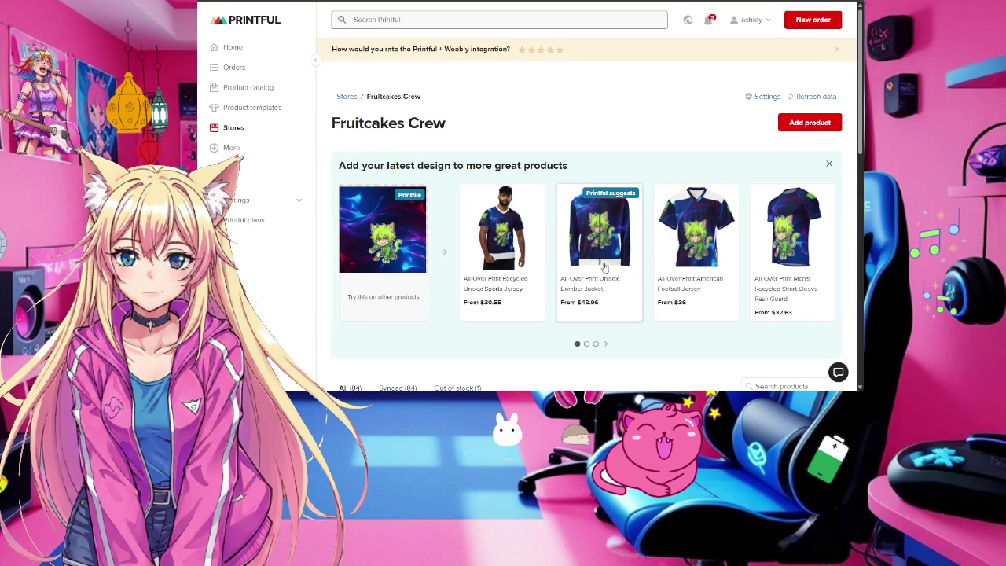
Scroll the store page to find the 'Add your latest design' carousel
{"action": "scroll", "coordinate": [621, 220], "scroll_direction": "down", "scroll_amount": 5}
{"action": "scroll", "coordinate": [645, 142], "scroll_direction": "up", "scroll_amount": 2}
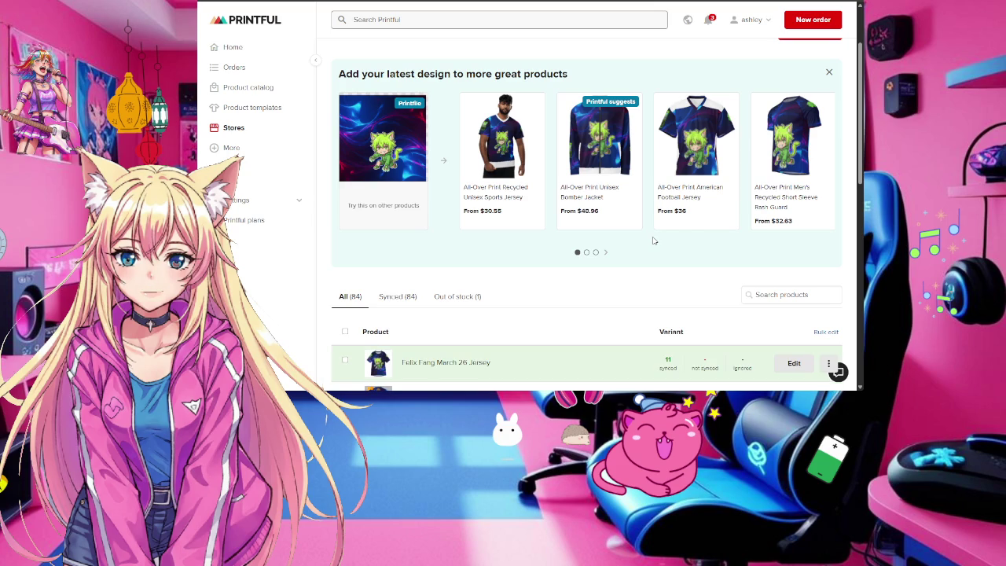
{"action": "scroll", "coordinate": [579, 267], "scroll_direction": "down", "scroll_amount": 3}
{"action": "scroll", "coordinate": [579, 269], "scroll_direction": "up", "scroll_amount": 3}
{"action": "scroll", "coordinate": [594, 267], "scroll_direction": "up", "scroll_amount": 2}
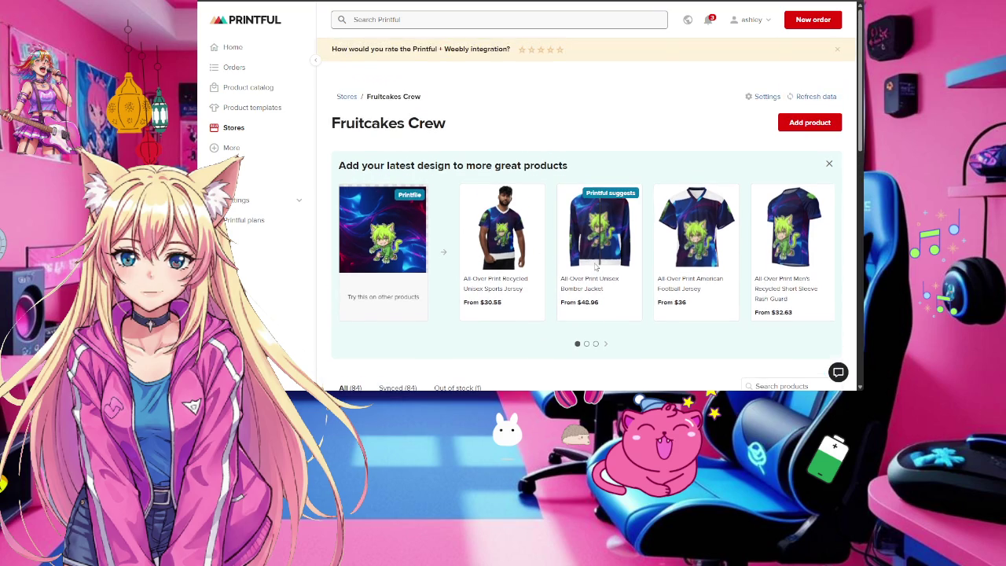
{"action": "scroll", "coordinate": [594, 266], "scroll_direction": "down", "scroll_amount": 5}
{"action": "scroll", "coordinate": [595, 267], "scroll_direction": "up", "scroll_amount": 2}
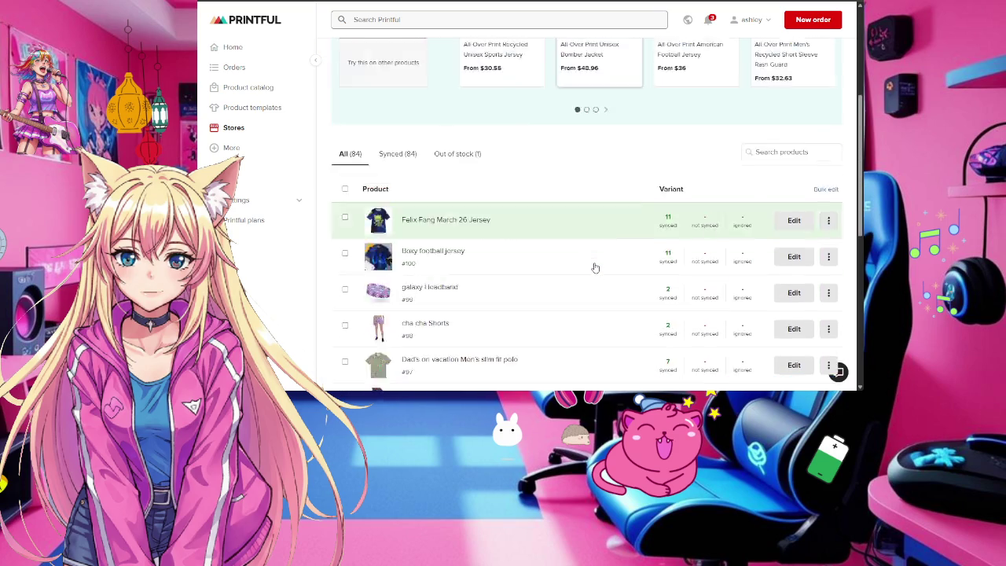
{"action": "scroll", "coordinate": [595, 266], "scroll_direction": "up", "scroll_amount": 3}
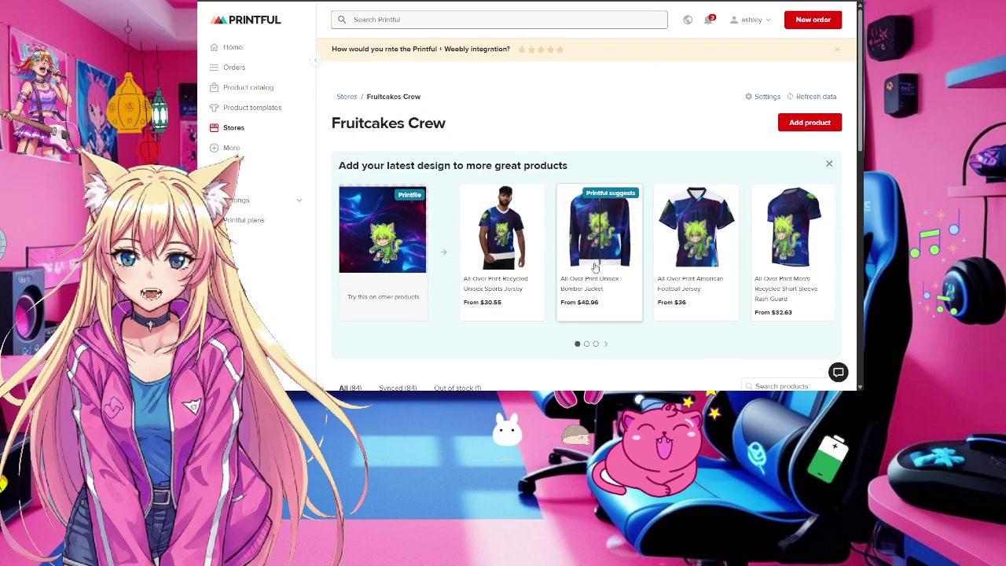
Page through the suggestions and open All-Over Print Unisex Athletic Long Shorts in the Design Maker
{"action": "left_click", "coordinate": [605, 345]}
{"action": "left_click", "coordinate": [606, 345]}
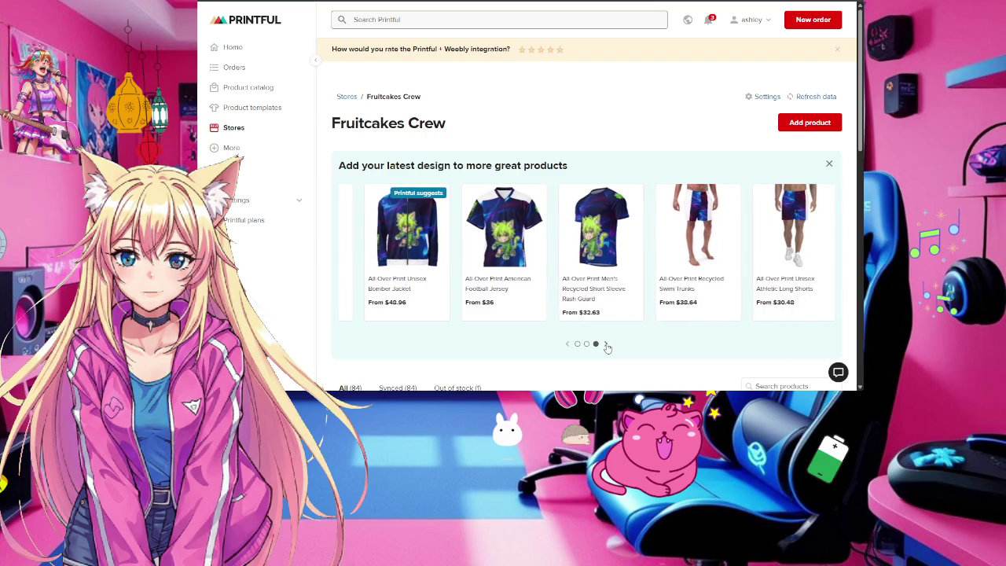
{"action": "left_click", "coordinate": [568, 346]}
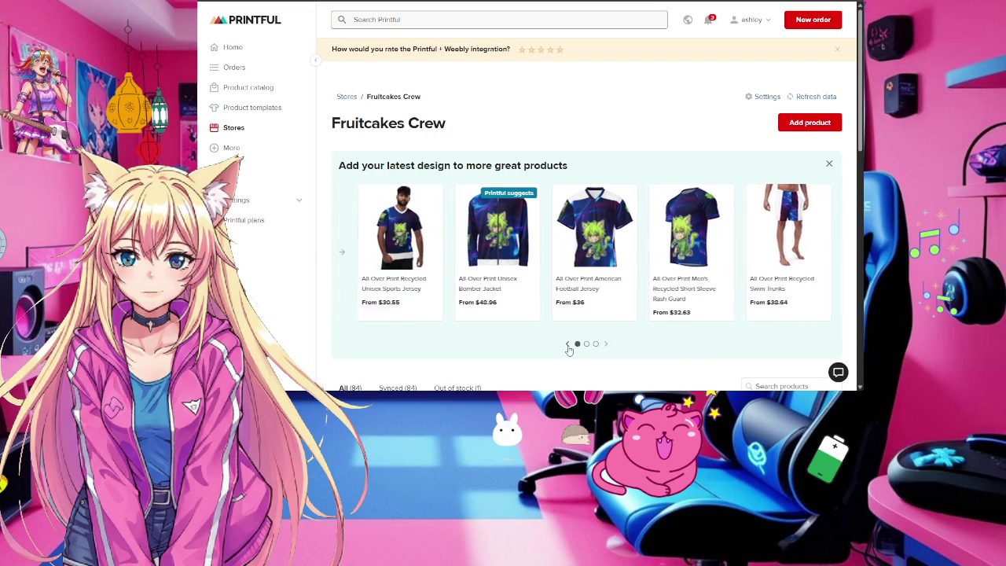
{"action": "left_click", "coordinate": [605, 345]}
{"action": "left_click", "coordinate": [606, 345]}
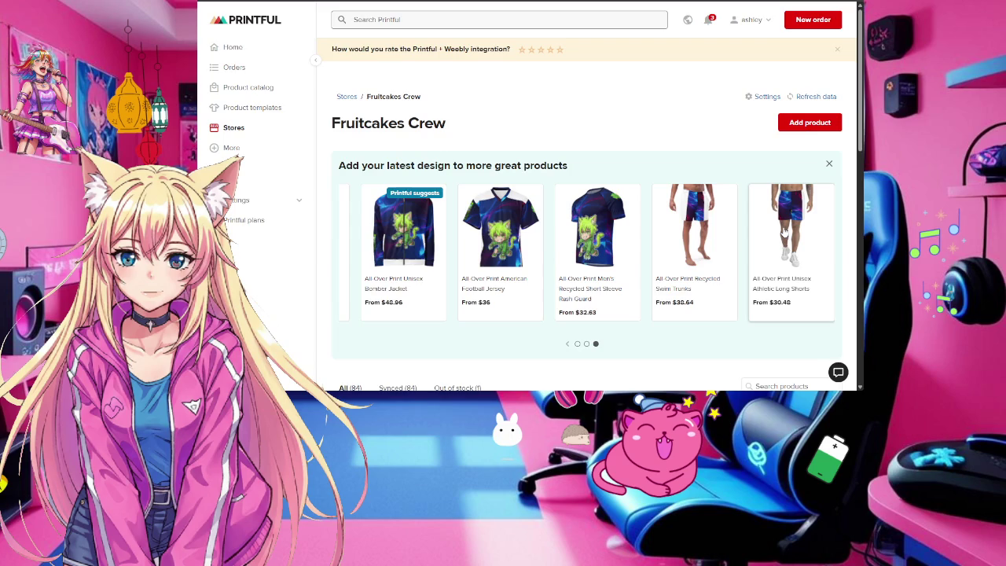
{"action": "left_click", "coordinate": [784, 233]}
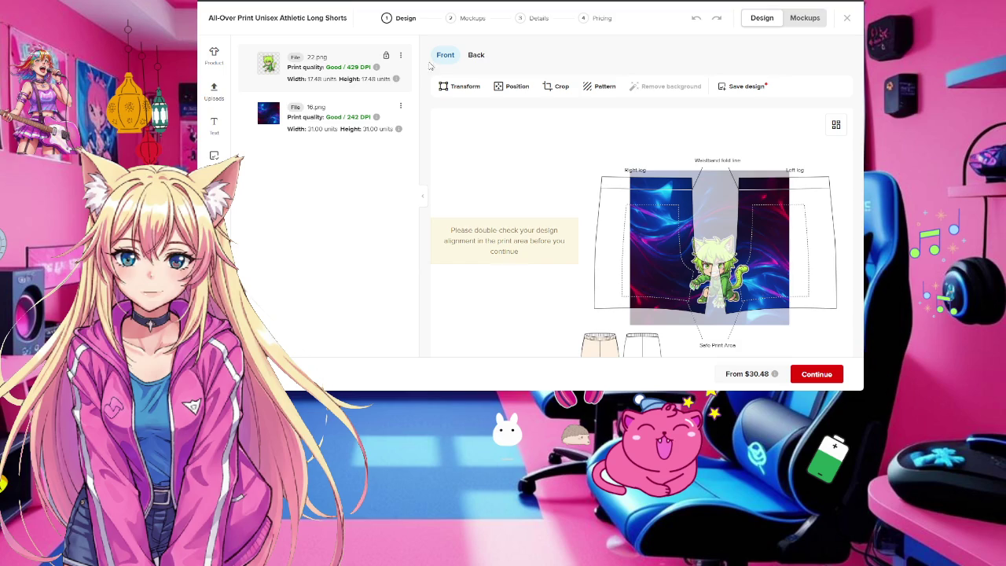
Stretch the 16.png swirl background to fill the whole shorts front template
{"action": "left_click", "coordinate": [737, 289]}
{"action": "left_click_drag", "start_coordinate": [737, 289], "coordinate": [674, 243]}
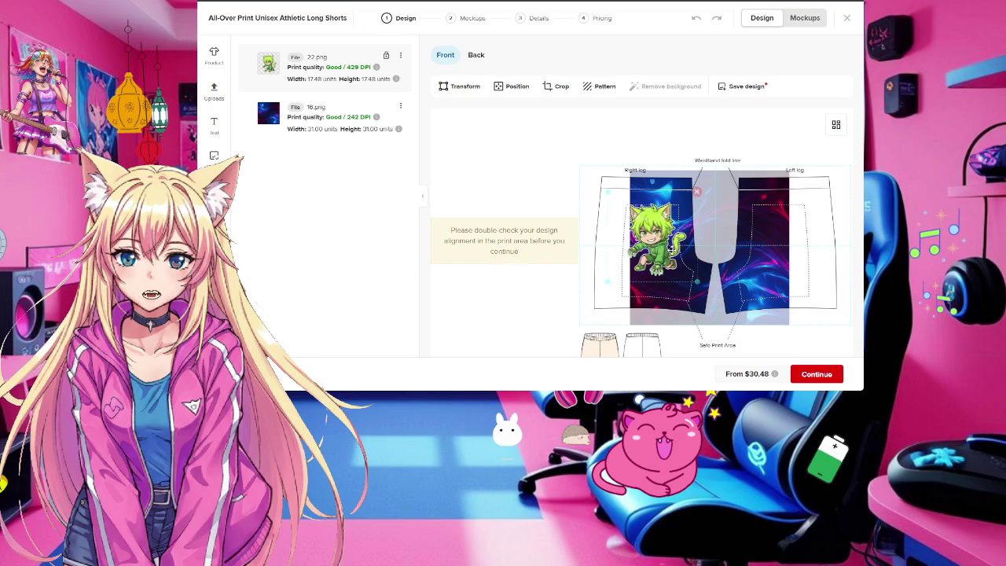
{"action": "left_click", "coordinate": [620, 188]}
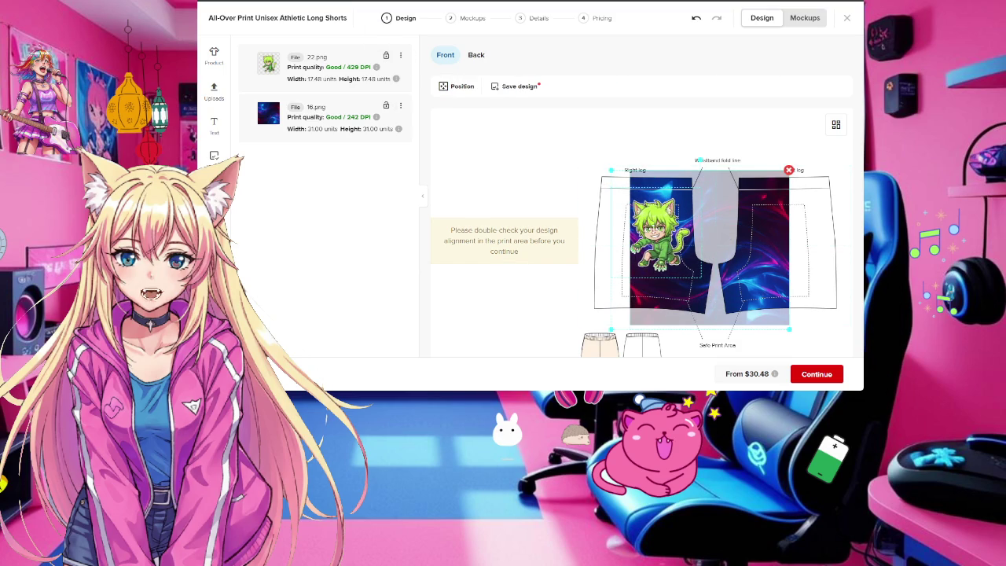
{"action": "left_click_drag", "start_coordinate": [607, 168], "coordinate": [615, 175]}
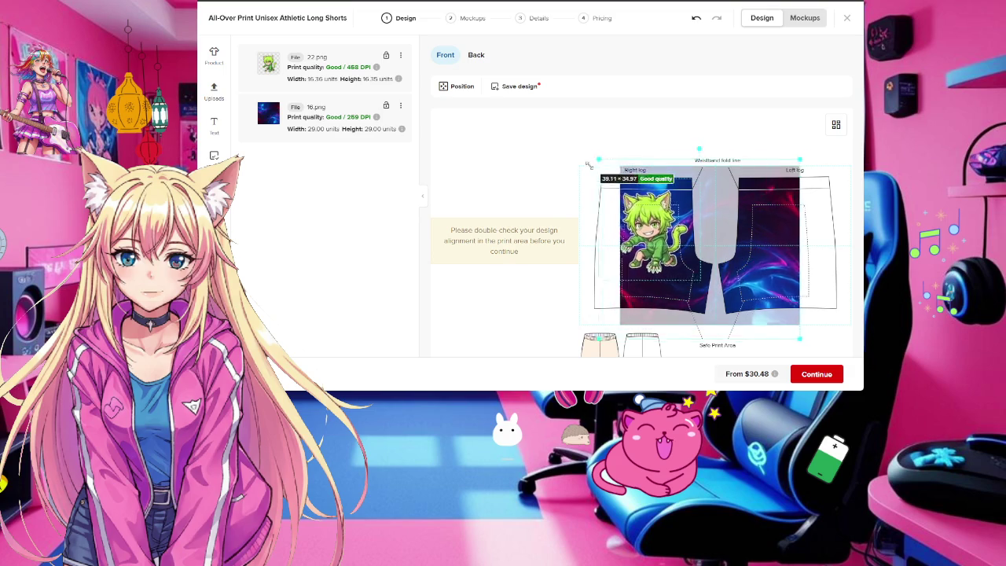
{"action": "left_click_drag", "start_coordinate": [614, 176], "coordinate": [580, 115]}
Shrink the 22.png cat to 6.02 and place it high on the right leg
{"action": "left_click_drag", "start_coordinate": [626, 229], "coordinate": [657, 238]}
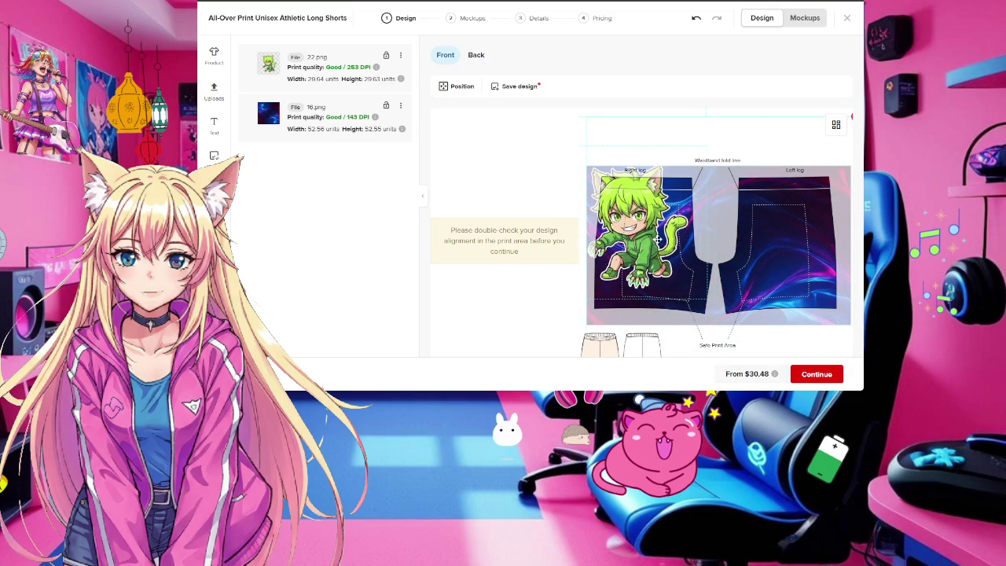
{"action": "left_click", "coordinate": [335, 65]}
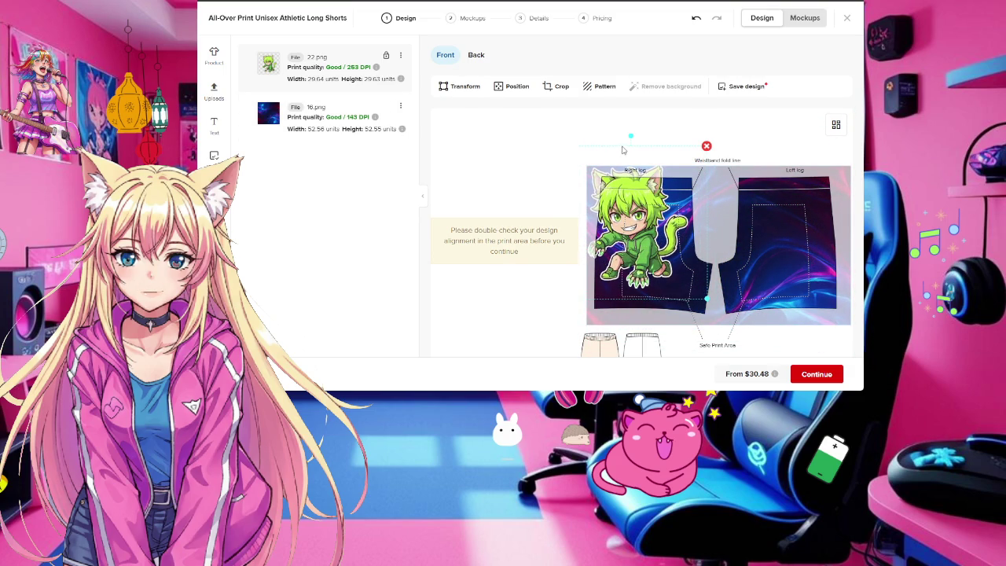
{"action": "left_click_drag", "start_coordinate": [658, 245], "coordinate": [691, 259]}
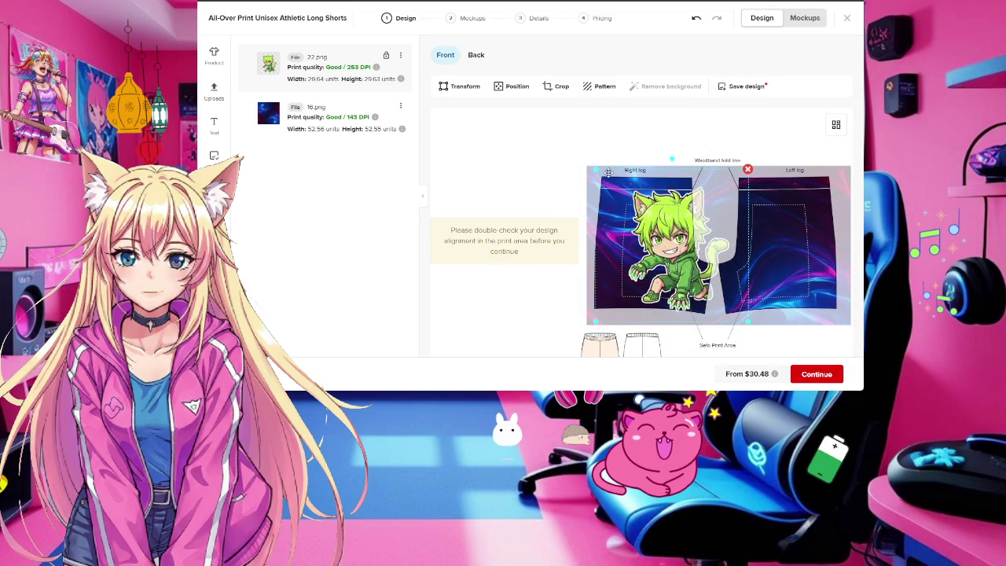
{"action": "mouse_move", "coordinate": [595, 170]}
{"action": "left_mouse_down"}
{"action": "mouse_move", "coordinate": [665, 226]}
{"action": "mouse_move", "coordinate": [638, 217]}
{"action": "mouse_move", "coordinate": [651, 231]}
{"action": "left_mouse_up"}
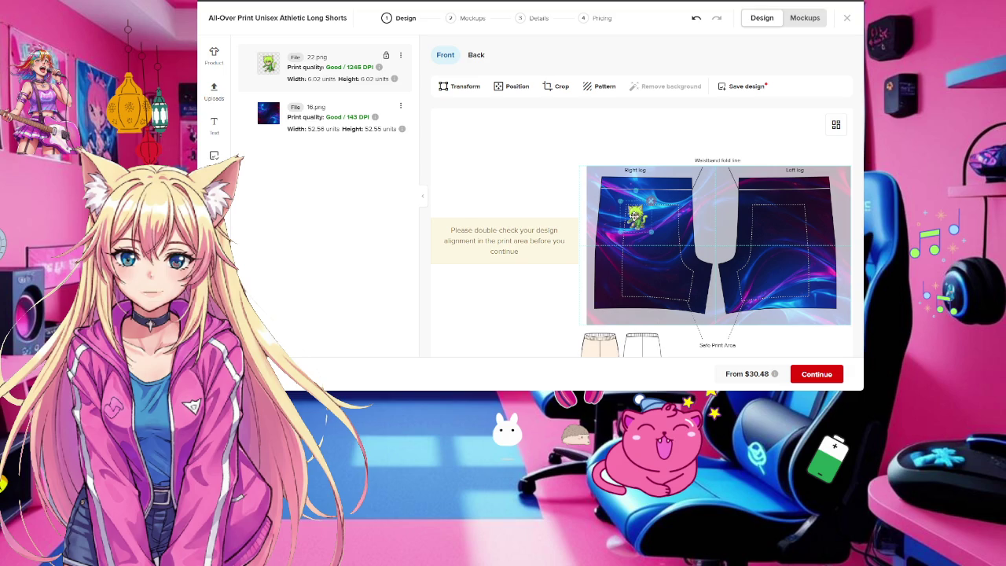
{"action": "mouse_move", "coordinate": [637, 218]}
{"action": "left_mouse_down"}
{"action": "mouse_move", "coordinate": [793, 220]}
{"action": "mouse_move", "coordinate": [633, 216]}
{"action": "left_mouse_up"}
On the back, put 03 on the left leg and enlarge the swirl background over both legs
{"action": "left_click", "coordinate": [476, 57]}
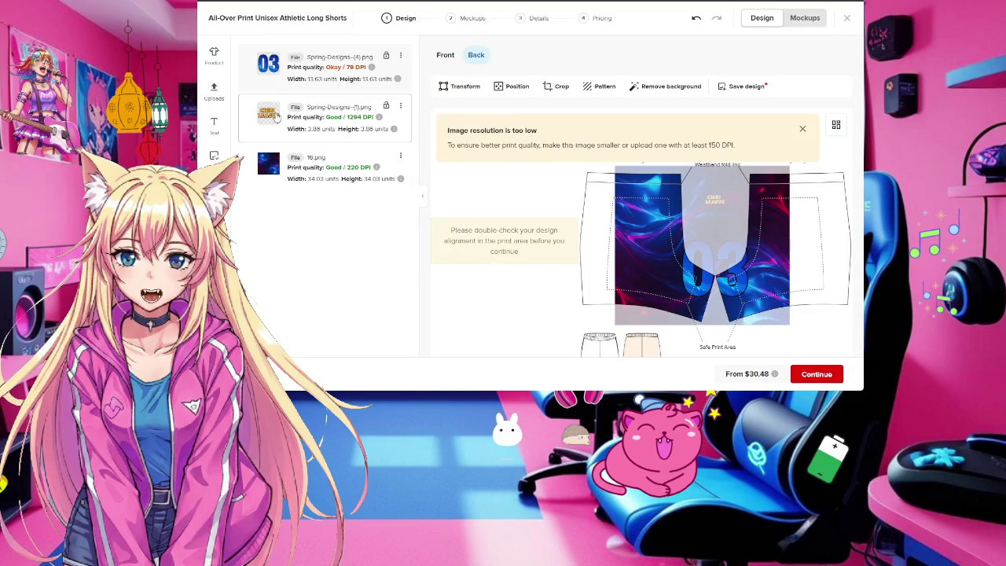
{"action": "mouse_move", "coordinate": [330, 68]}
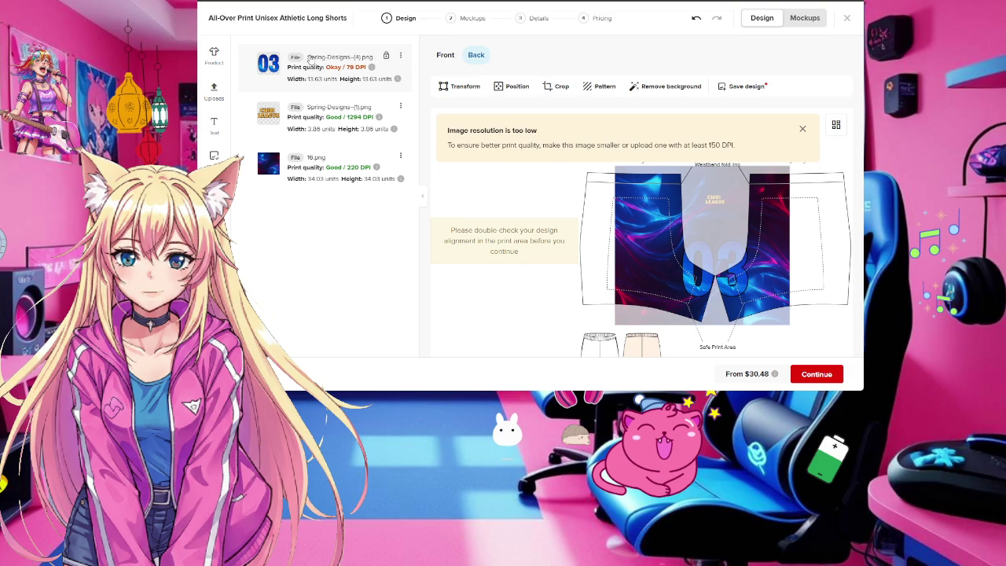
{"action": "mouse_move", "coordinate": [688, 231]}
{"action": "left_mouse_down"}
{"action": "mouse_move", "coordinate": [604, 223]}
{"action": "mouse_move", "coordinate": [631, 247]}
{"action": "mouse_move", "coordinate": [623, 274]}
{"action": "left_mouse_up"}
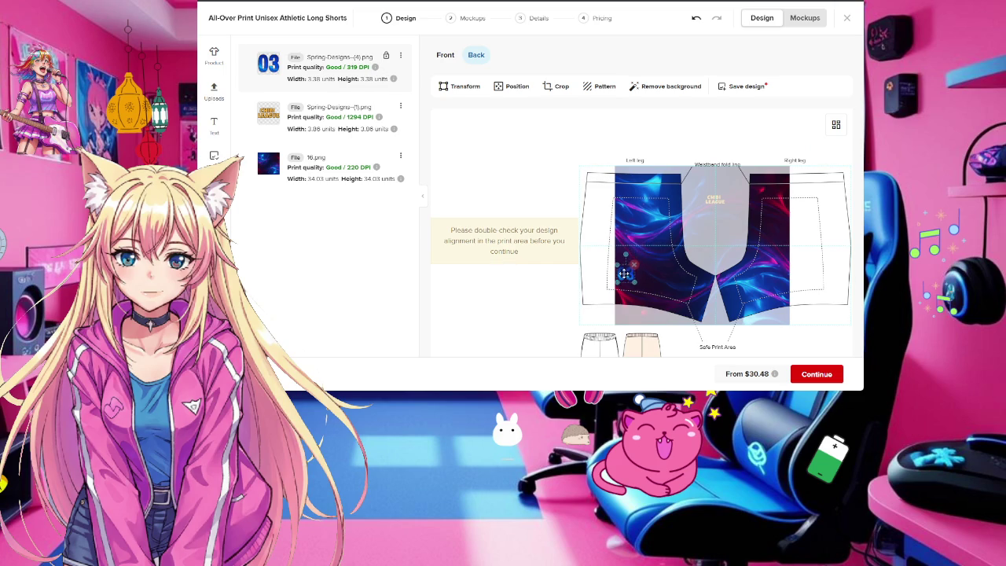
{"action": "left_click", "coordinate": [637, 196]}
{"action": "left_click", "coordinate": [596, 153]}
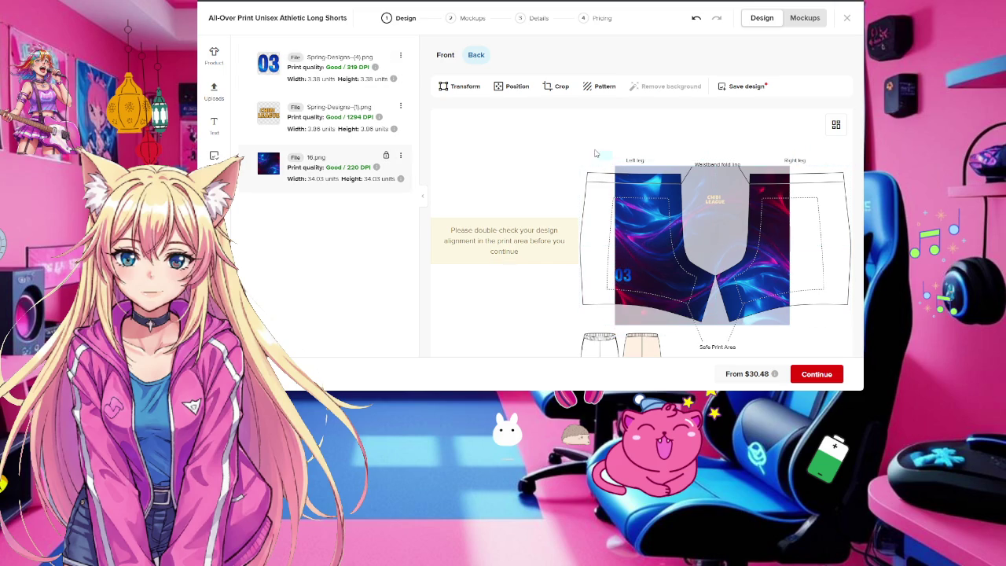
{"action": "left_click", "coordinate": [654, 214]}
{"action": "left_click_drag", "start_coordinate": [615, 160], "coordinate": [538, 120]}
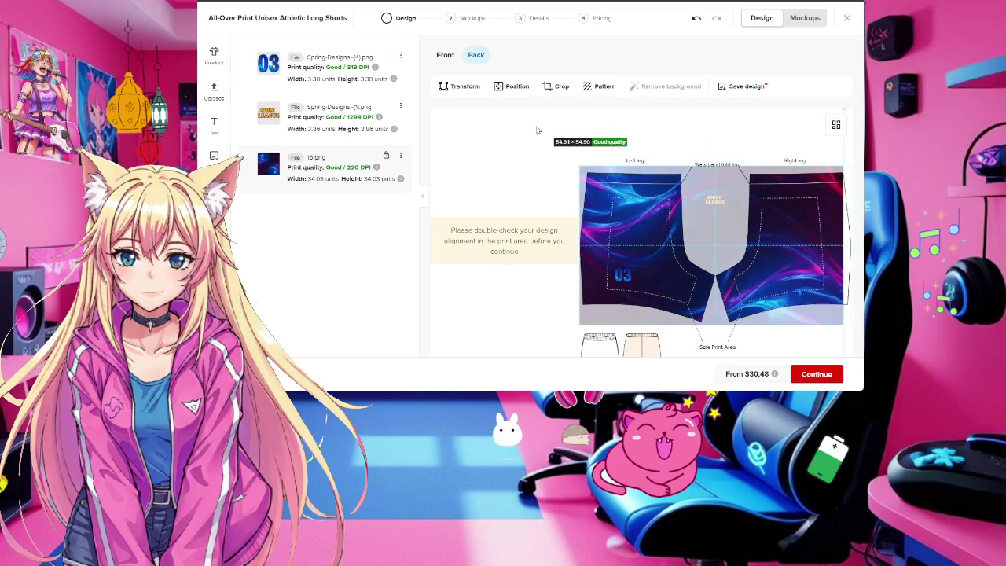
{"action": "left_click", "coordinate": [627, 275]}
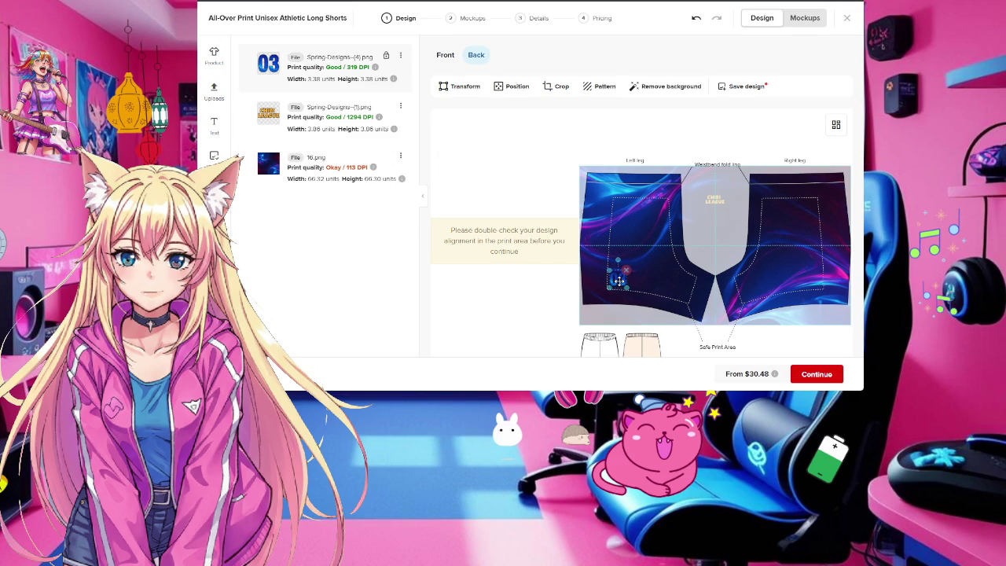
{"action": "left_click_drag", "start_coordinate": [620, 281], "coordinate": [624, 286]}
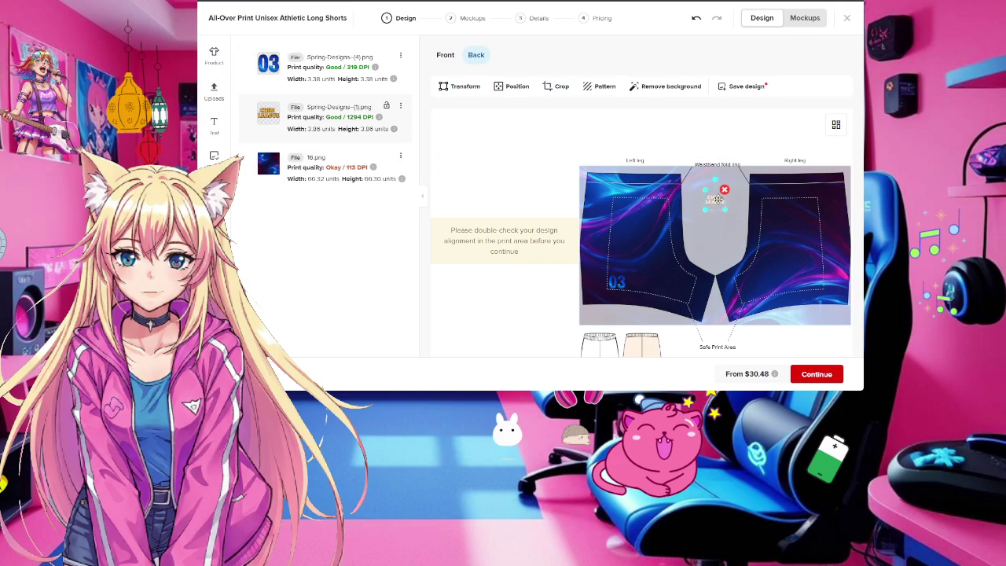
Duplicate the CHIBI LEAGUE logo to the front print and delete it from the back
{"action": "left_click_drag", "start_coordinate": [716, 206], "coordinate": [619, 271]}
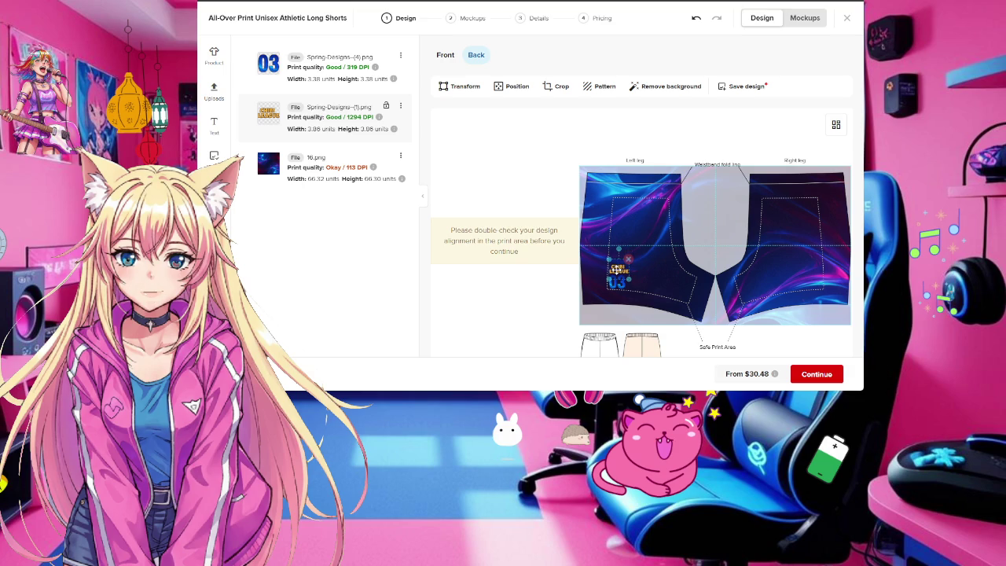
{"action": "left_click", "coordinate": [400, 105]}
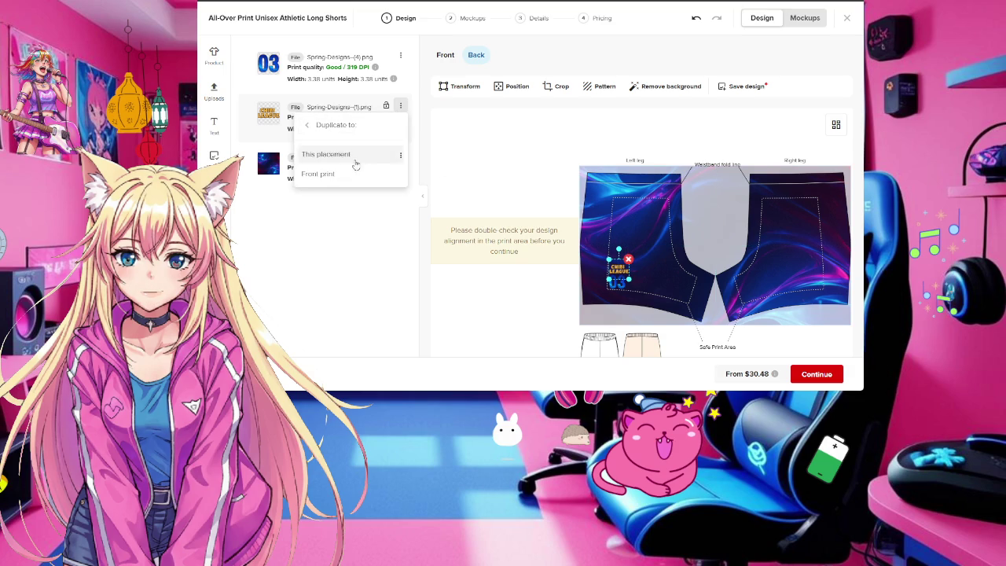
{"action": "left_click", "coordinate": [347, 178]}
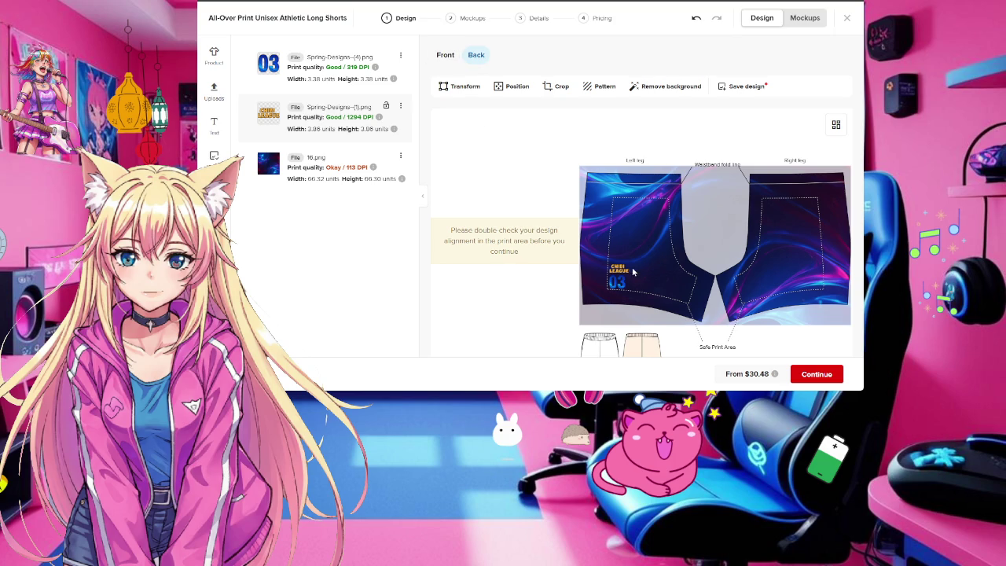
{"action": "left_click", "coordinate": [629, 259]}
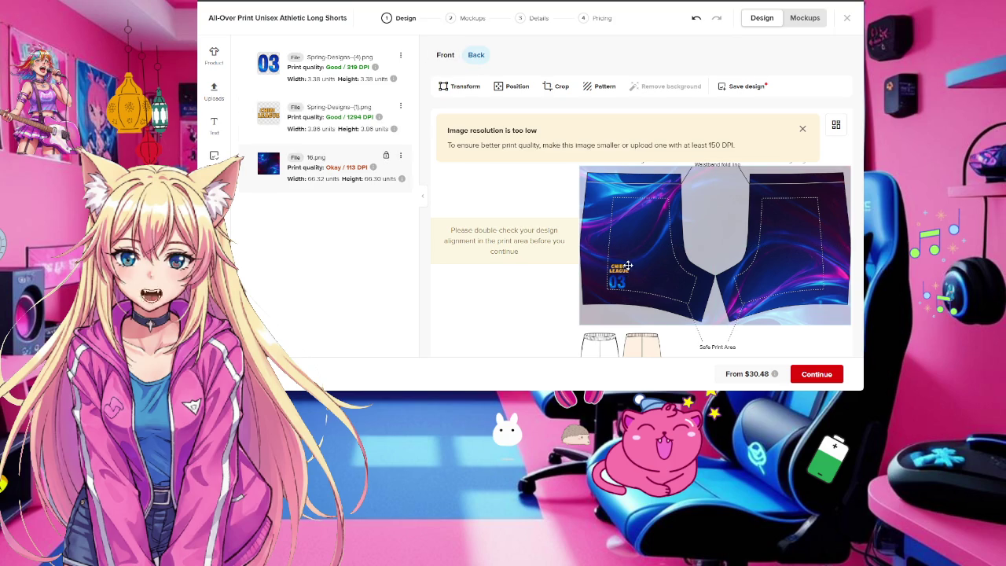
{"action": "left_click", "coordinate": [627, 266]}
{"action": "left_click", "coordinate": [627, 258]}
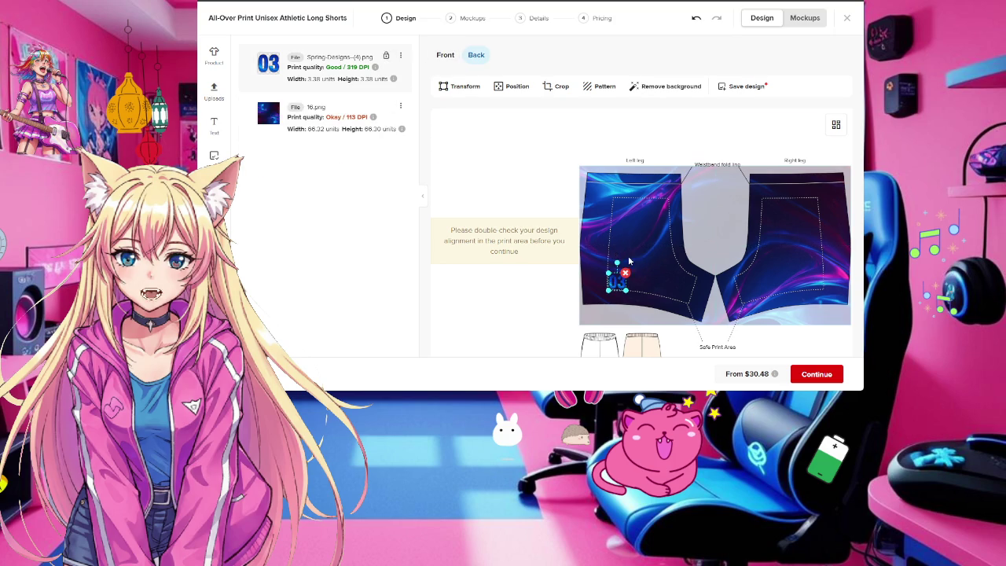
{"action": "left_click", "coordinate": [445, 56]}
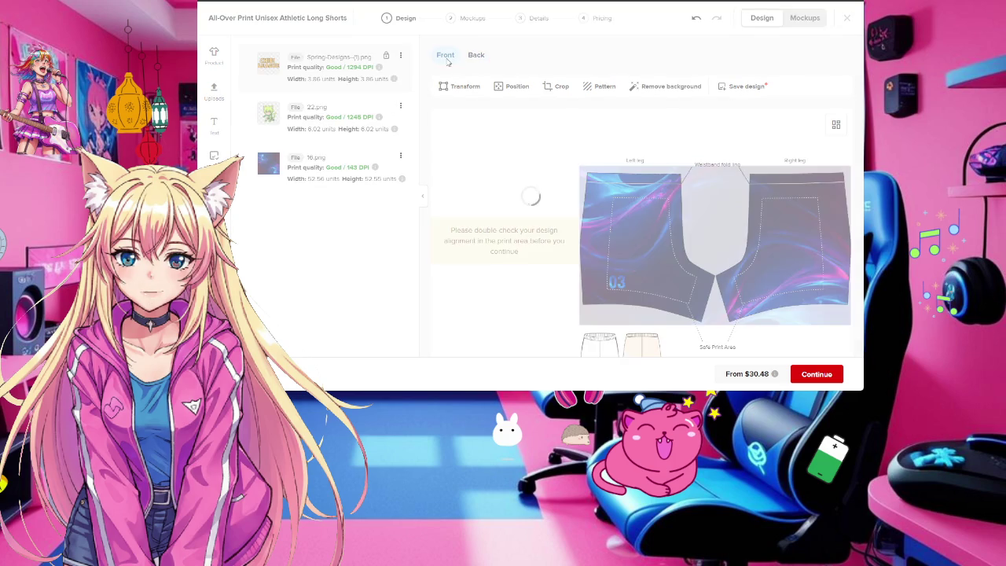
{"action": "mouse_move", "coordinate": [326, 165]}
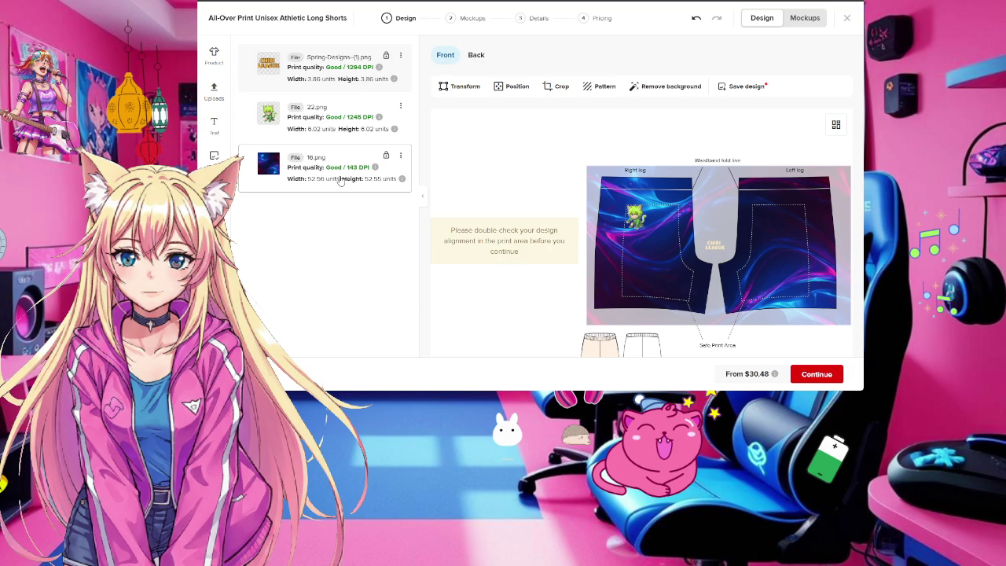
Replace the back's background with a duplicate of the front swirl background
{"action": "left_click", "coordinate": [475, 55]}
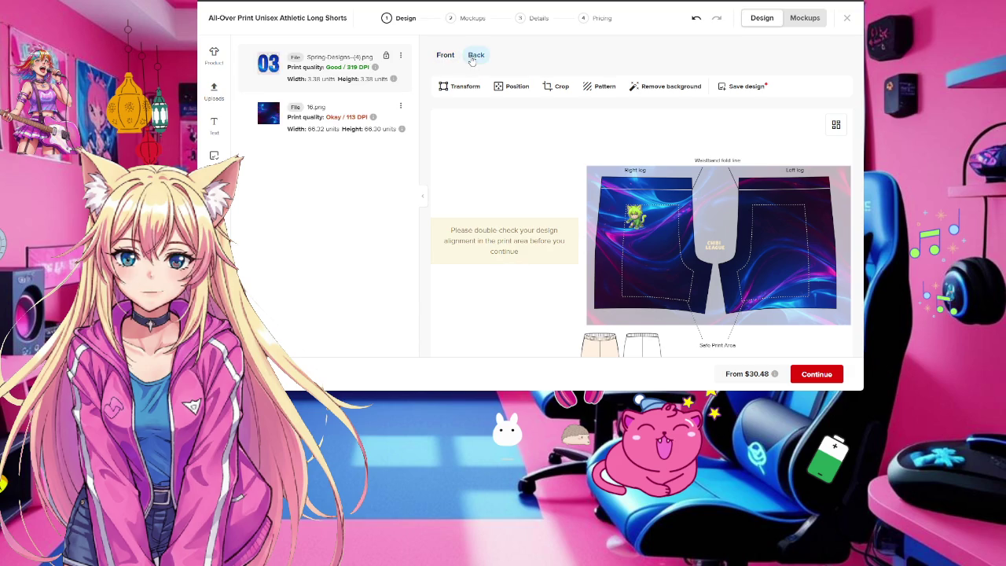
{"action": "left_click", "coordinate": [401, 106]}
{"action": "left_click", "coordinate": [355, 150]}
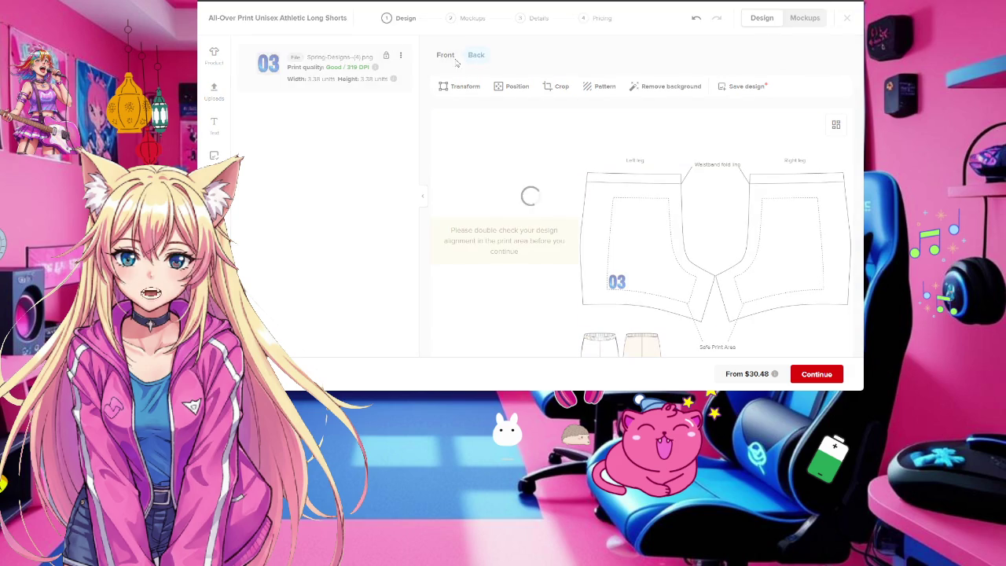
{"action": "left_click", "coordinate": [444, 55]}
{"action": "left_click", "coordinate": [401, 155]}
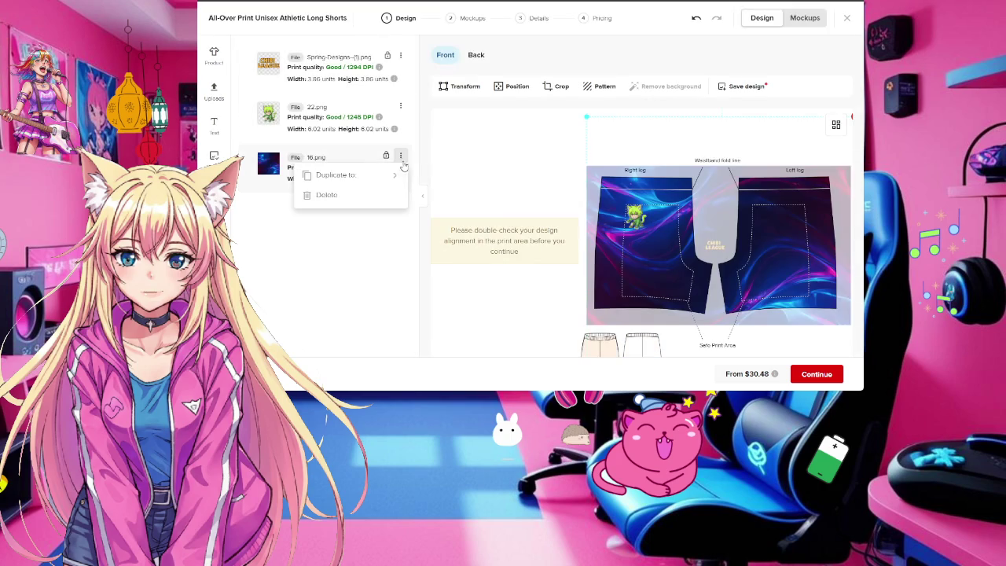
{"action": "left_click", "coordinate": [355, 178]}
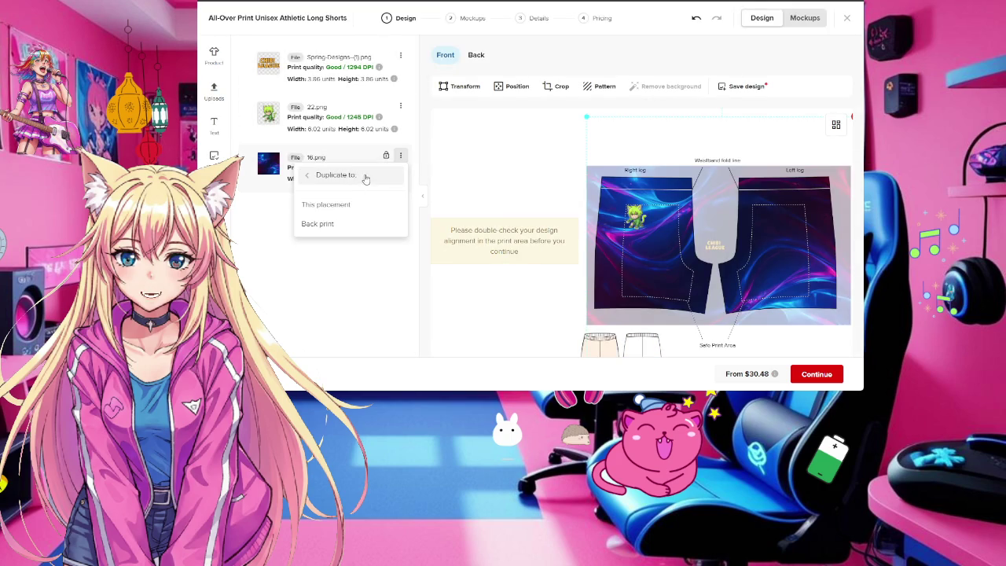
{"action": "left_click", "coordinate": [351, 227]}
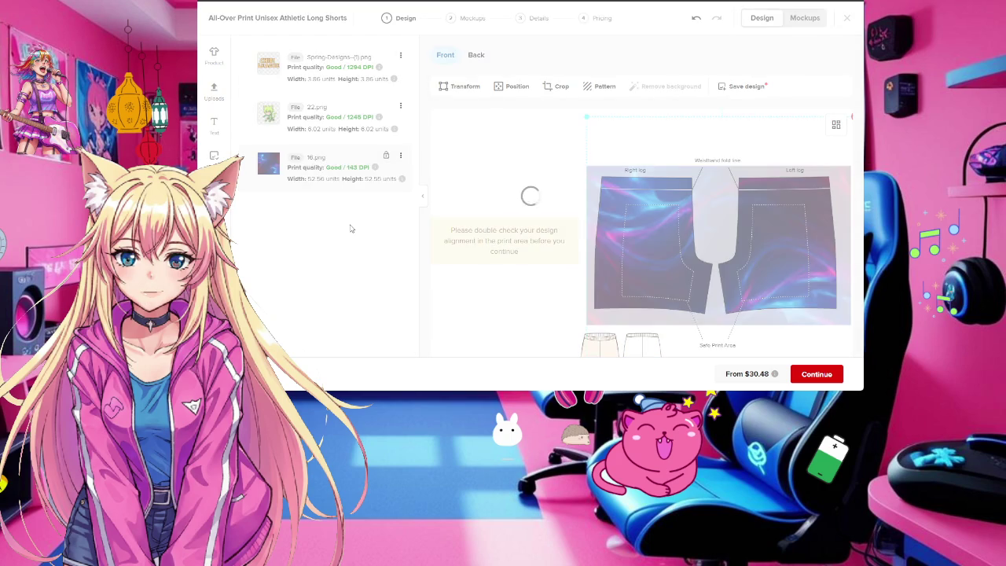
{"action": "left_click", "coordinate": [477, 55]}
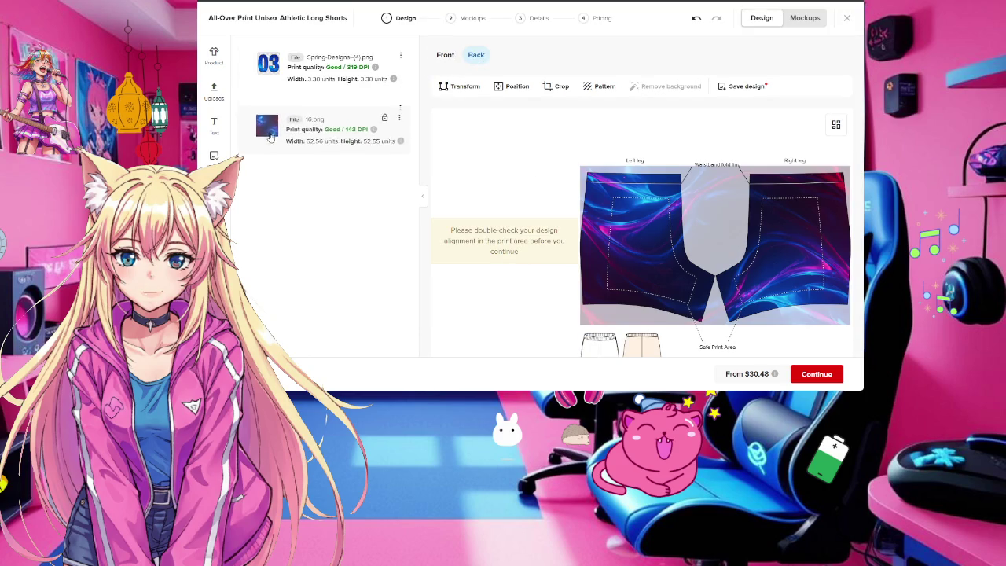
Raise the 03 layer above the background and move CHIBI LEAGUE to the front's upper left leg
{"action": "left_click_drag", "start_coordinate": [272, 73], "coordinate": [270, 125]}
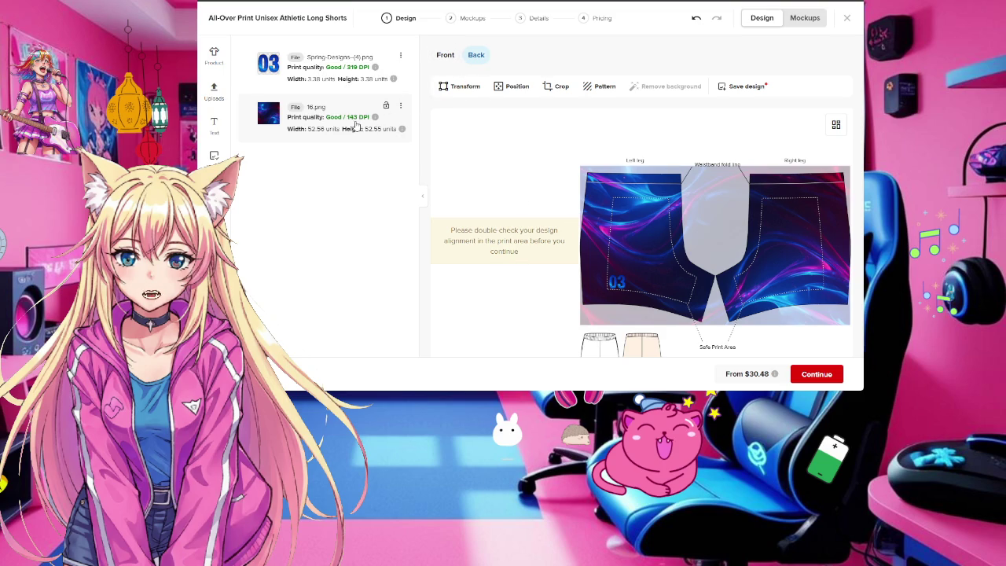
{"action": "left_click", "coordinate": [445, 55]}
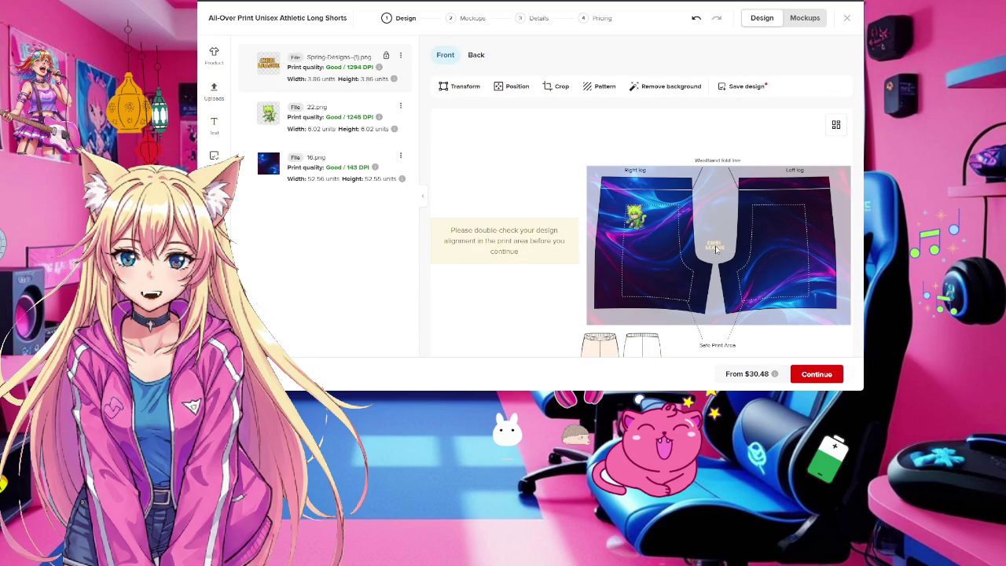
{"action": "mouse_move", "coordinate": [715, 250]}
{"action": "left_mouse_down"}
{"action": "mouse_move", "coordinate": [634, 240]}
{"action": "mouse_move", "coordinate": [795, 212]}
{"action": "left_mouse_up"}
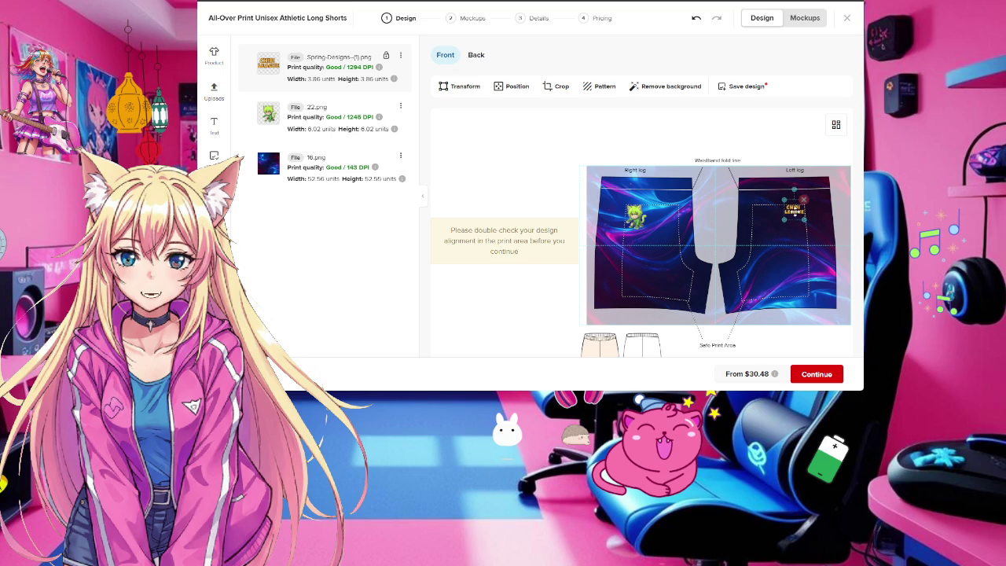
{"action": "left_click", "coordinate": [804, 18]}
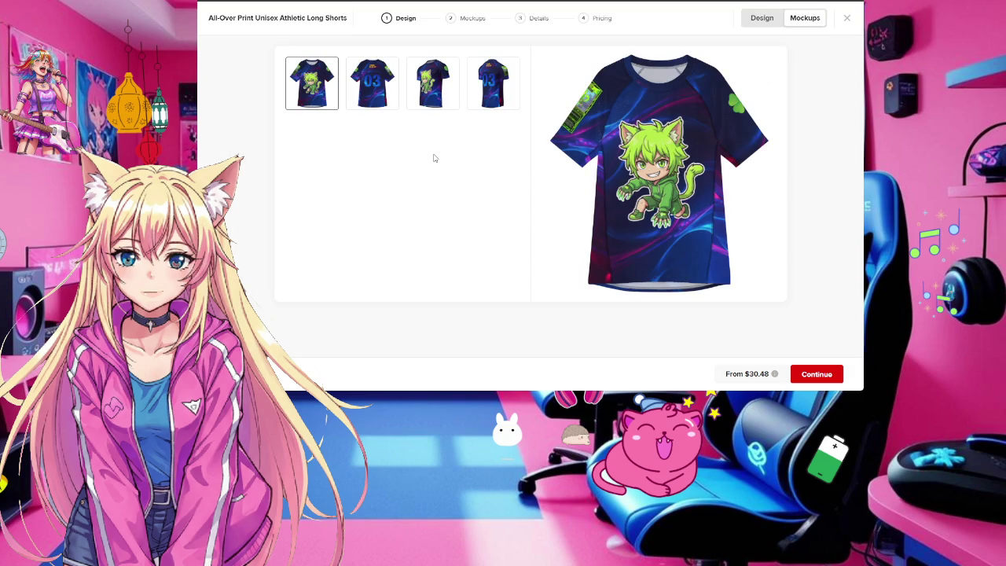
Preview the shorts' flat, model front, back and angled side mockups, ending on the front view
{"action": "left_click", "coordinate": [476, 94]}
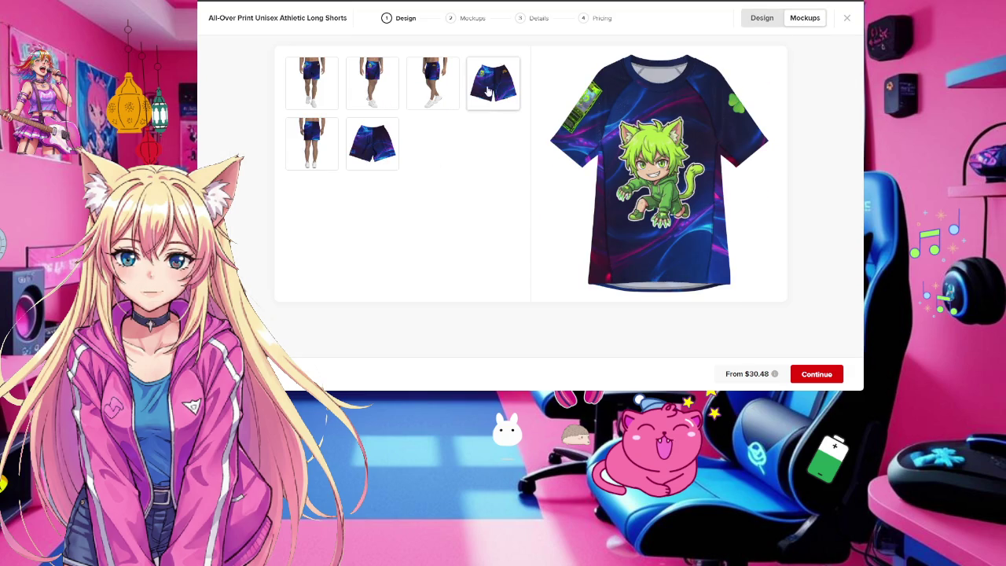
{"action": "left_click", "coordinate": [374, 82]}
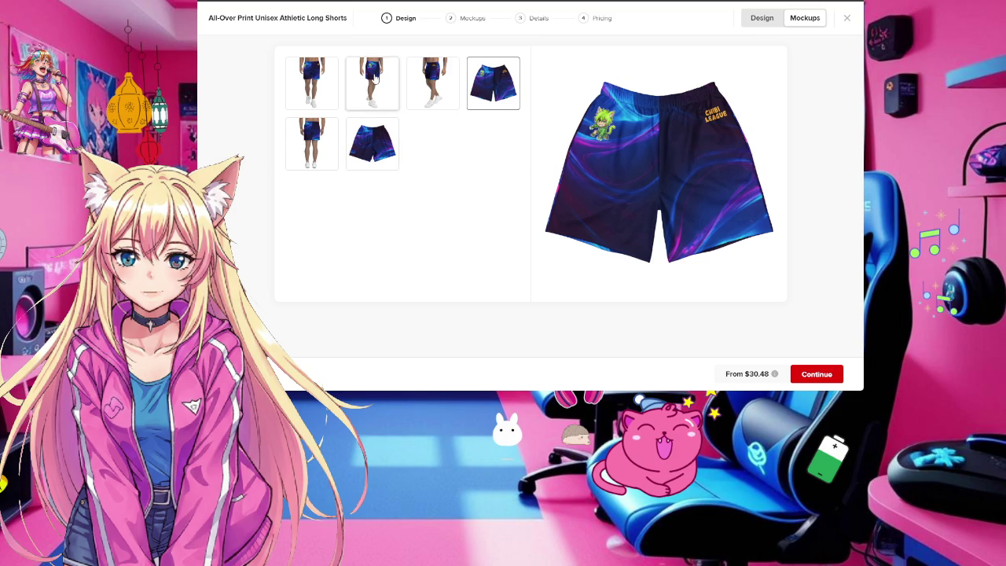
{"action": "left_click", "coordinate": [317, 97]}
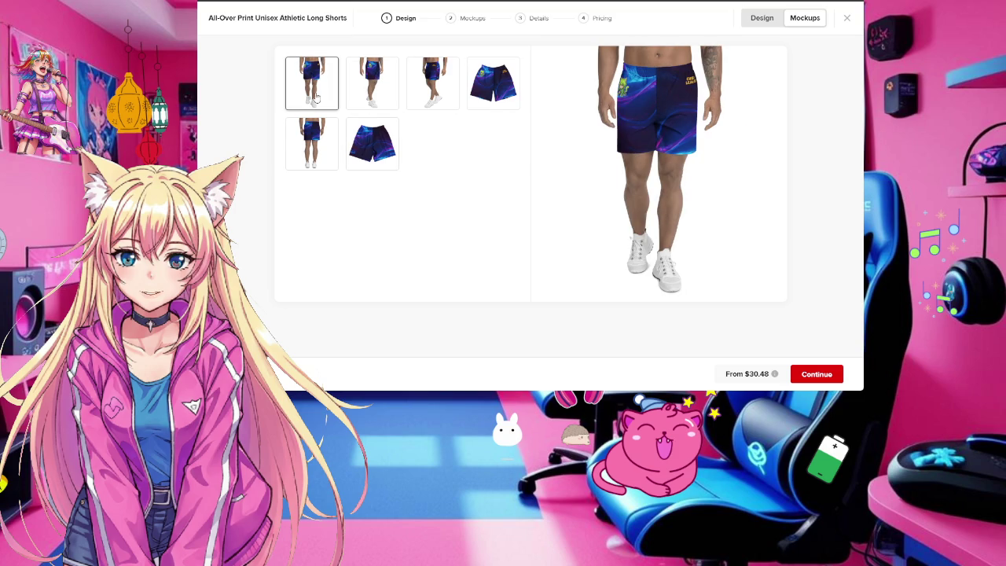
{"action": "left_click", "coordinate": [319, 142]}
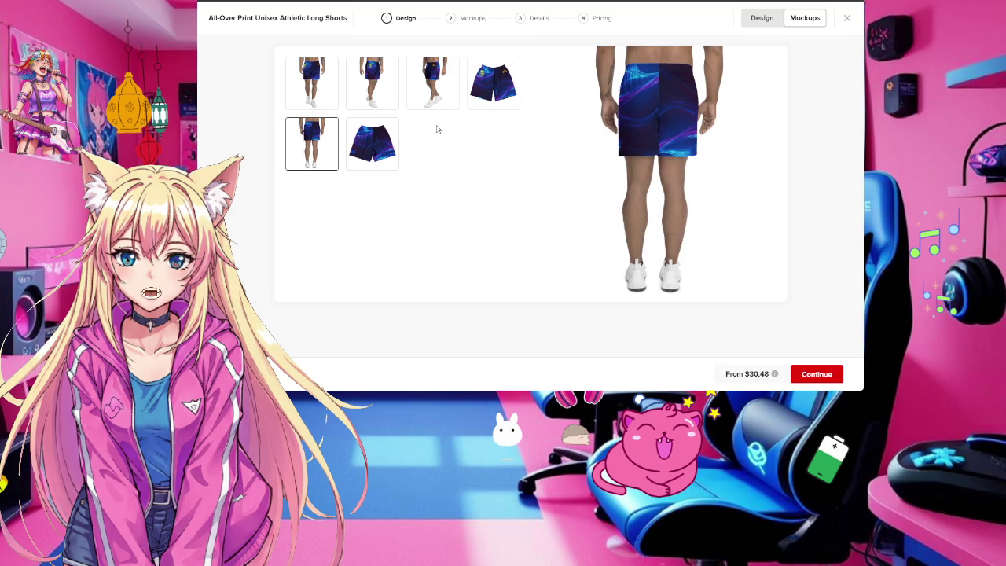
{"action": "left_click", "coordinate": [457, 91]}
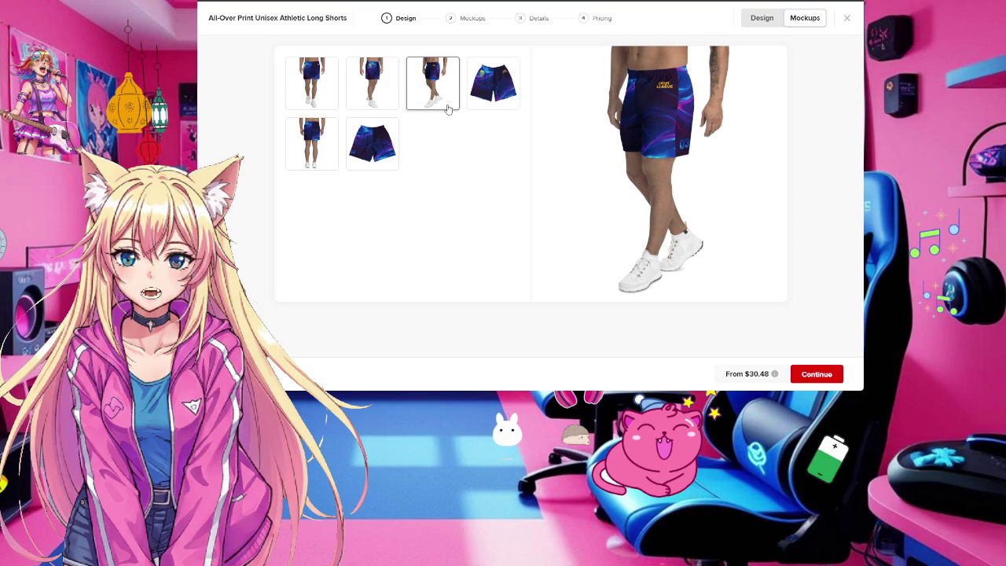
{"action": "left_click", "coordinate": [388, 103]}
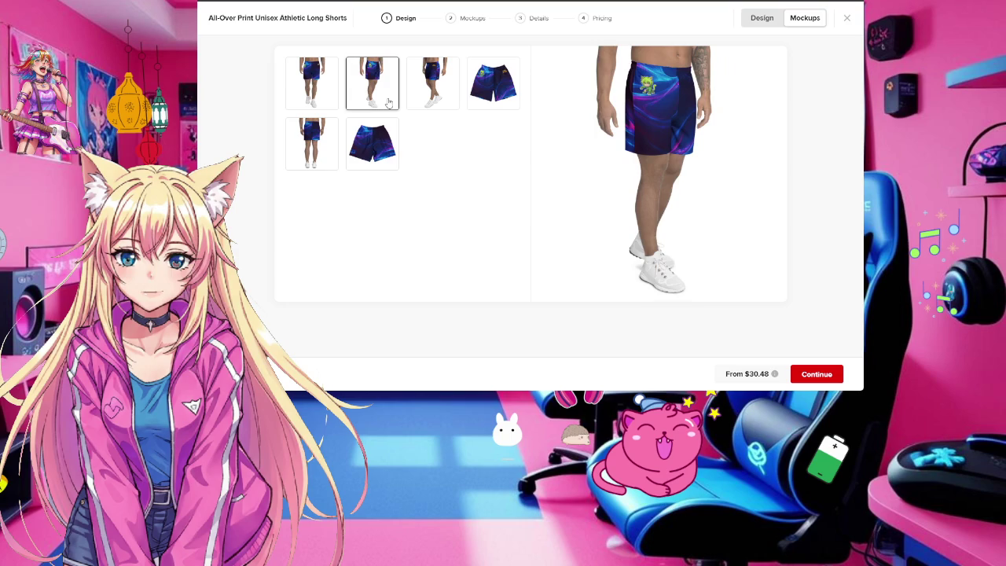
{"action": "left_click", "coordinate": [311, 100]}
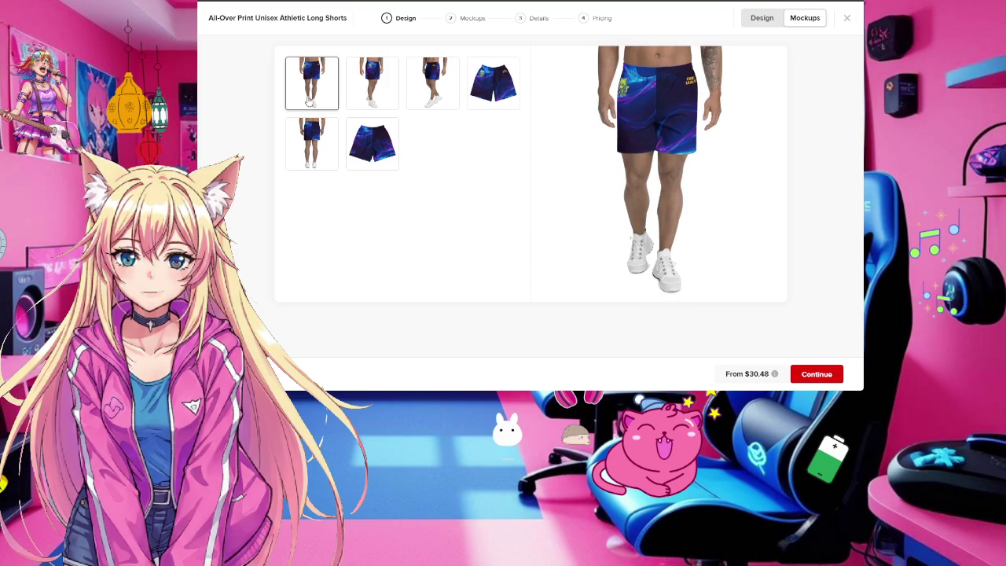
Reposition the green cat to the lower left leg with the CHIBI LEAGUE logo just beneath it
{"action": "left_click", "coordinate": [761, 17]}
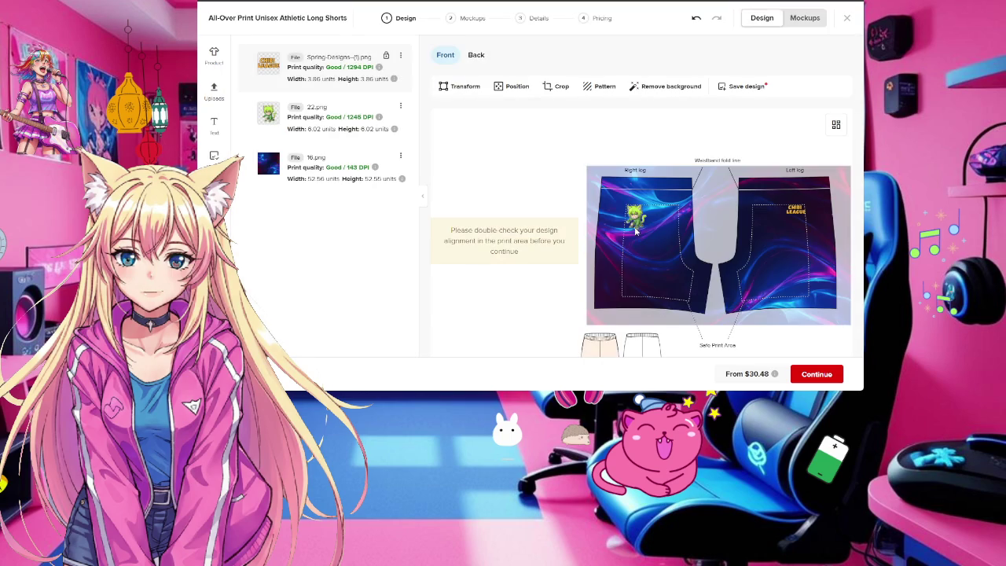
{"action": "left_click_drag", "start_coordinate": [634, 222], "coordinate": [796, 285]}
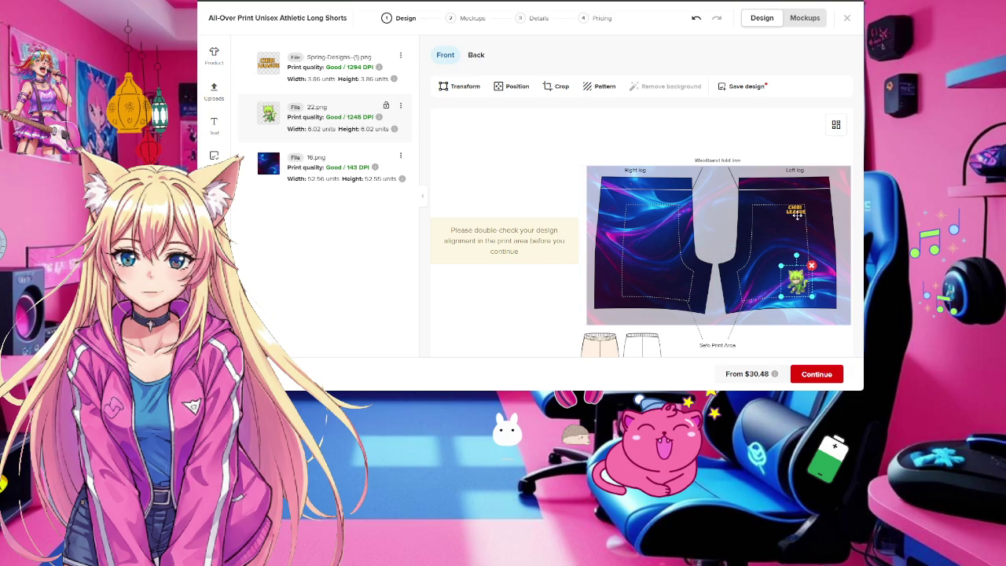
{"action": "left_click_drag", "start_coordinate": [796, 209], "coordinate": [796, 281]}
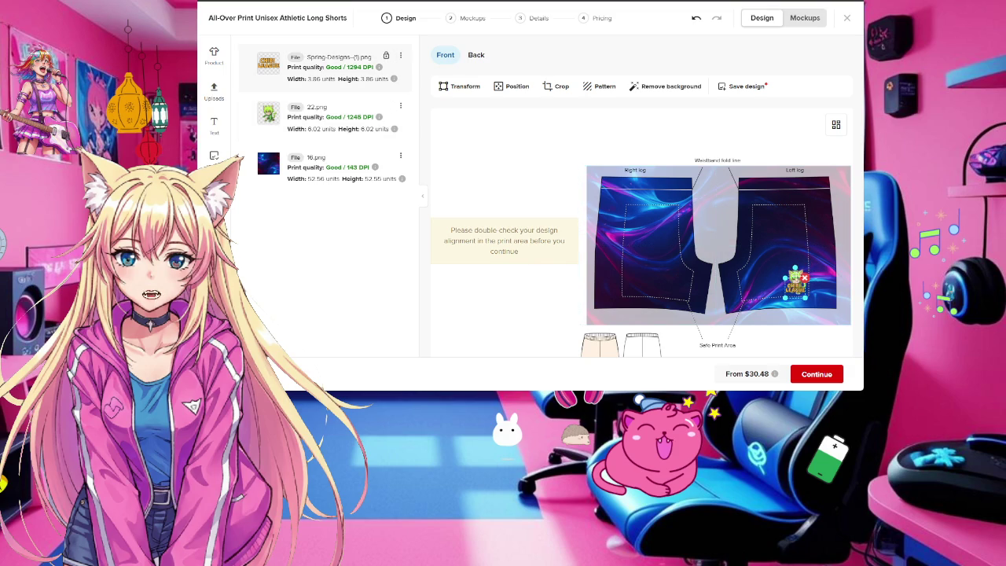
{"action": "left_click_drag", "start_coordinate": [795, 277], "coordinate": [795, 287]}
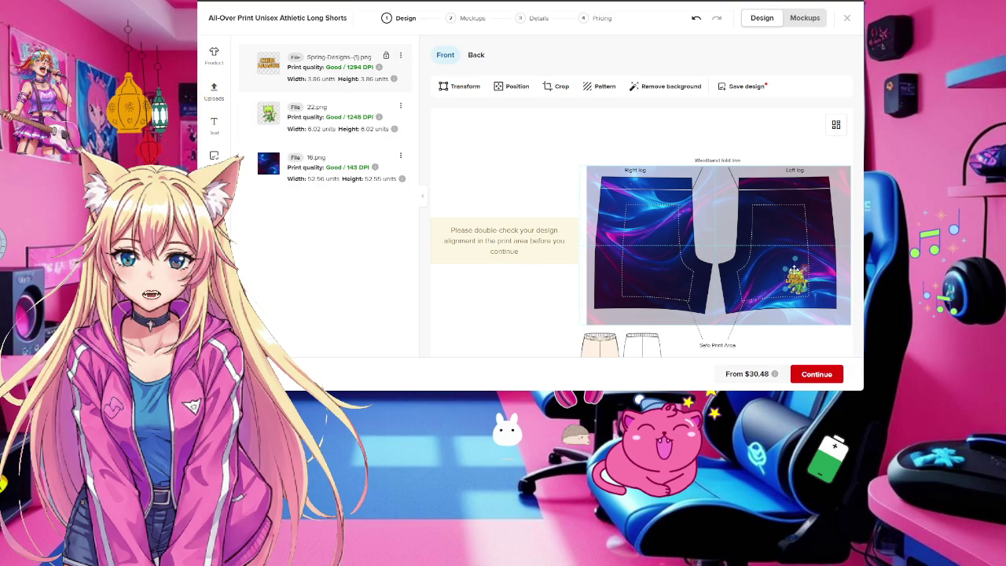
{"action": "left_click", "coordinate": [796, 271]}
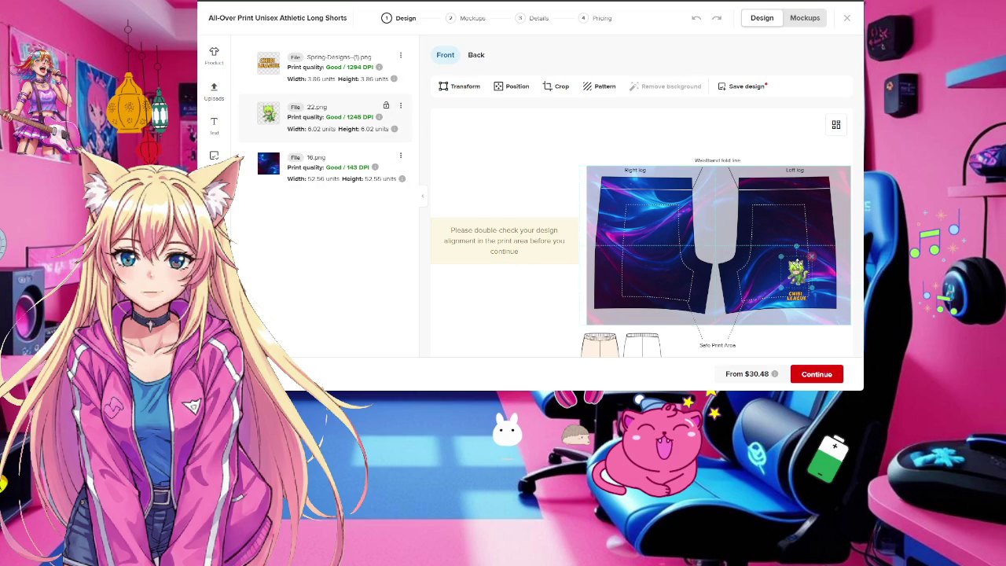
{"action": "left_click_drag", "start_coordinate": [795, 294], "coordinate": [793, 290]}
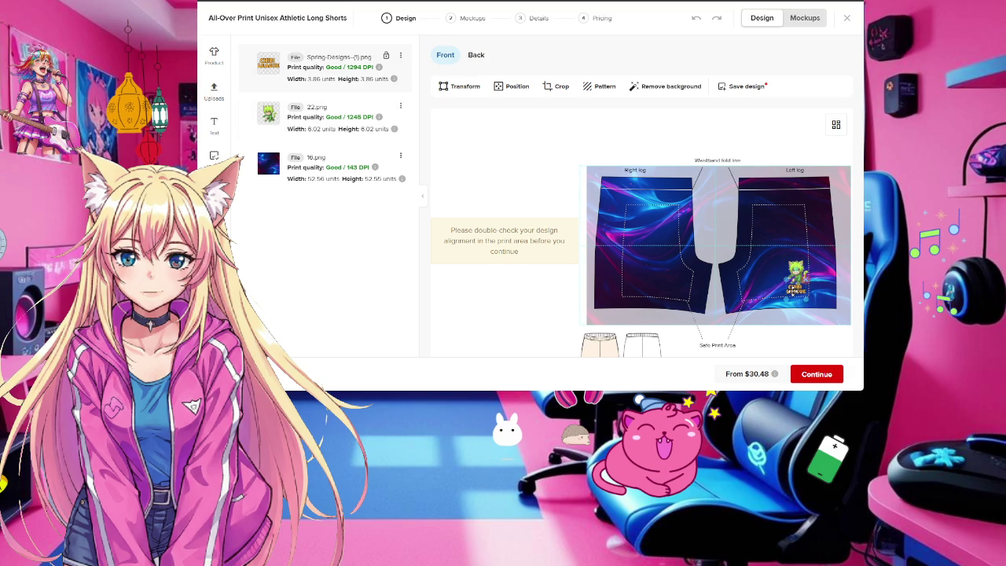
{"action": "left_click", "coordinate": [821, 221]}
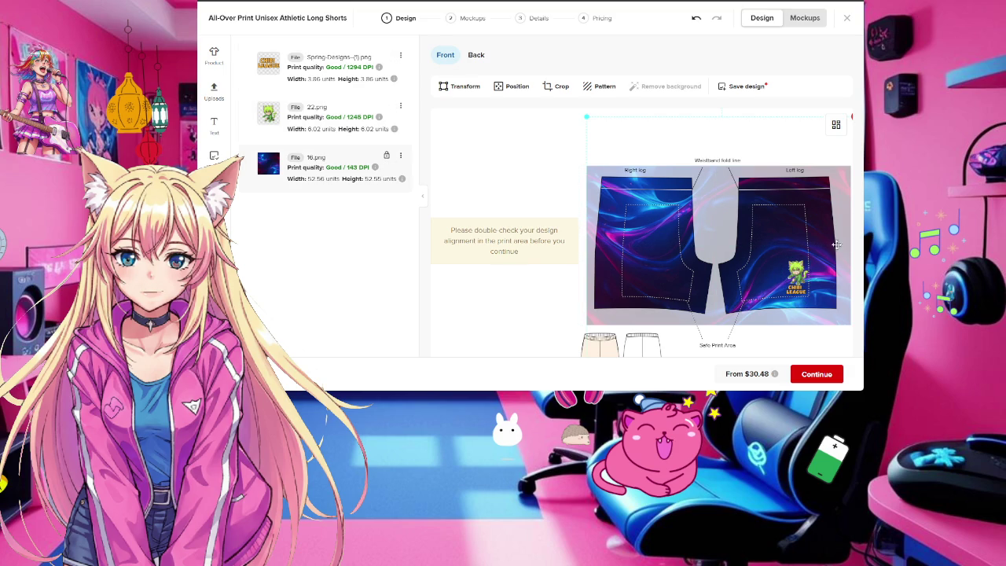
{"action": "left_click", "coordinate": [802, 17]}
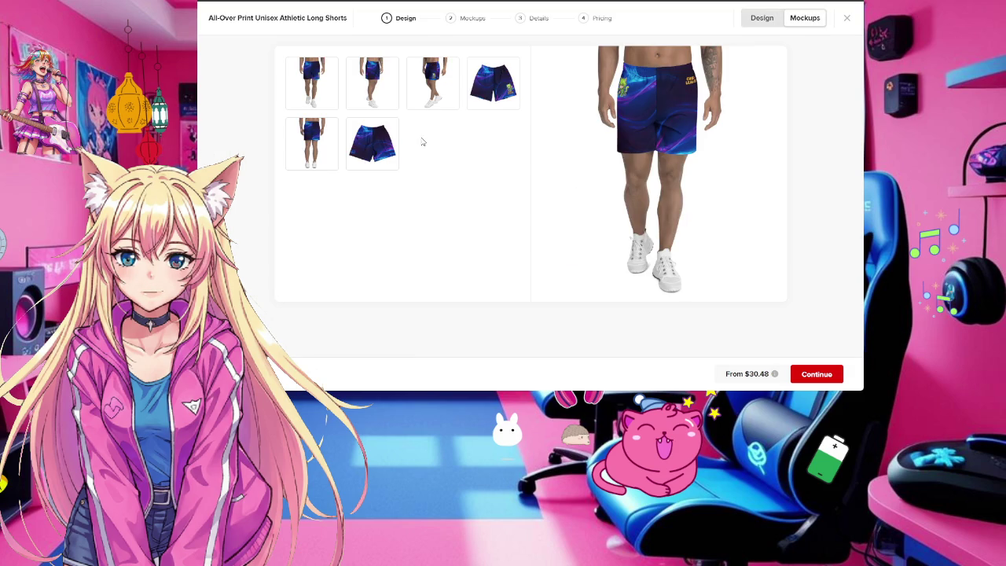
Inspect the new placement on the shorts mockups, including the angled side view, then return to editing
{"action": "left_click", "coordinate": [358, 86]}
{"action": "left_click", "coordinate": [312, 83]}
{"action": "left_click", "coordinate": [432, 87]}
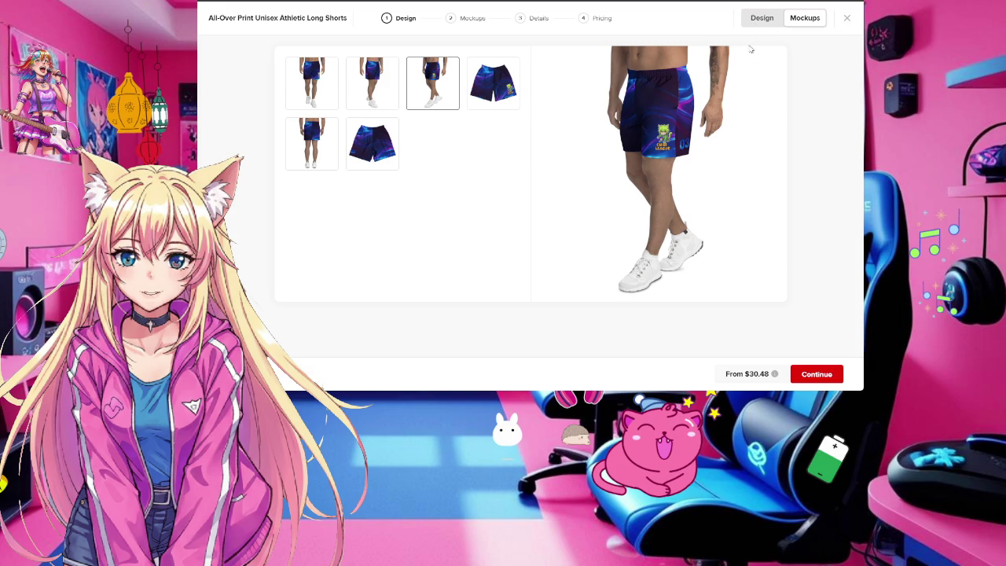
{"action": "left_click", "coordinate": [759, 19]}
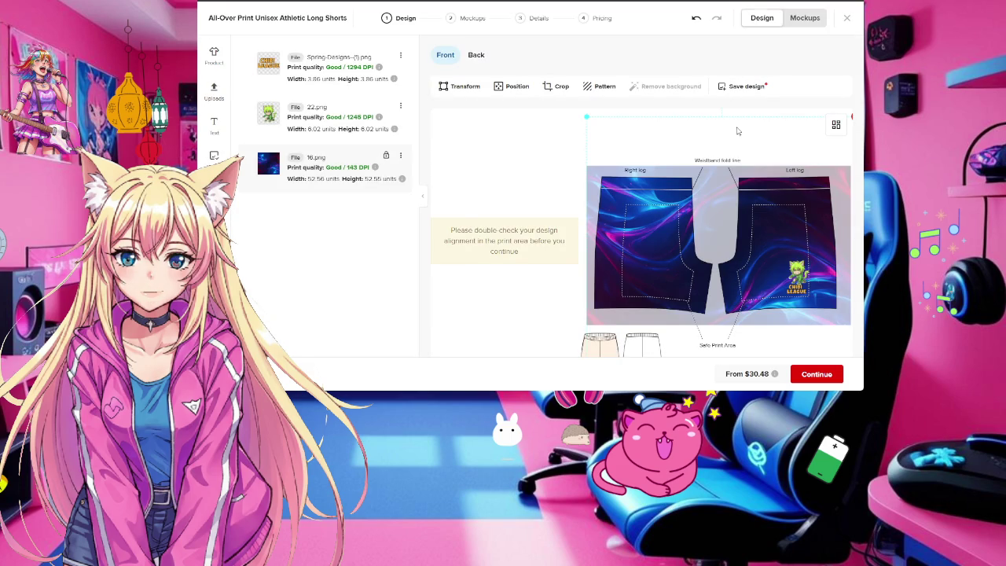
Flip the 16.png swirl background horizontally and preview it on the shorts mockups
{"action": "left_click", "coordinate": [453, 87]}
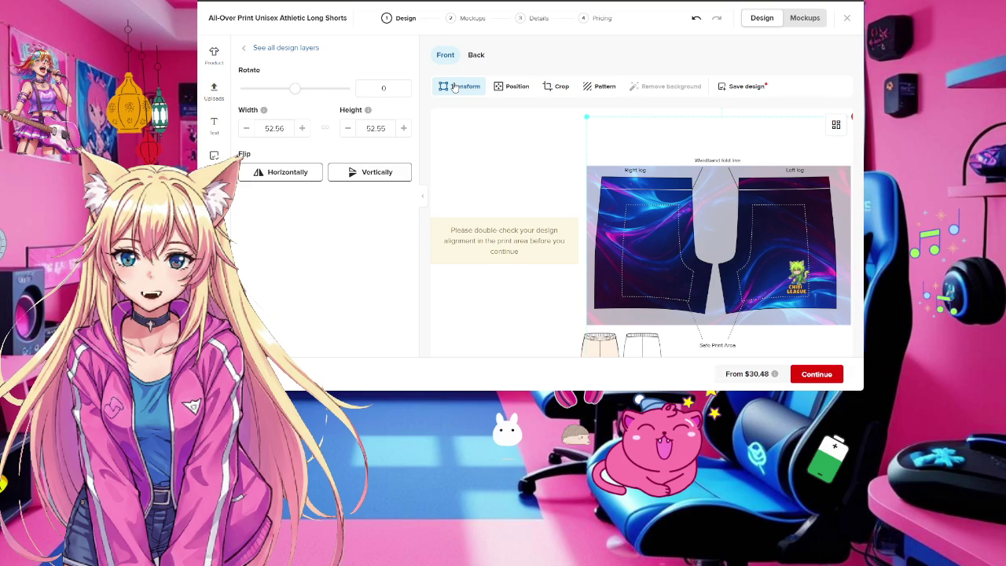
{"action": "left_click", "coordinate": [293, 174]}
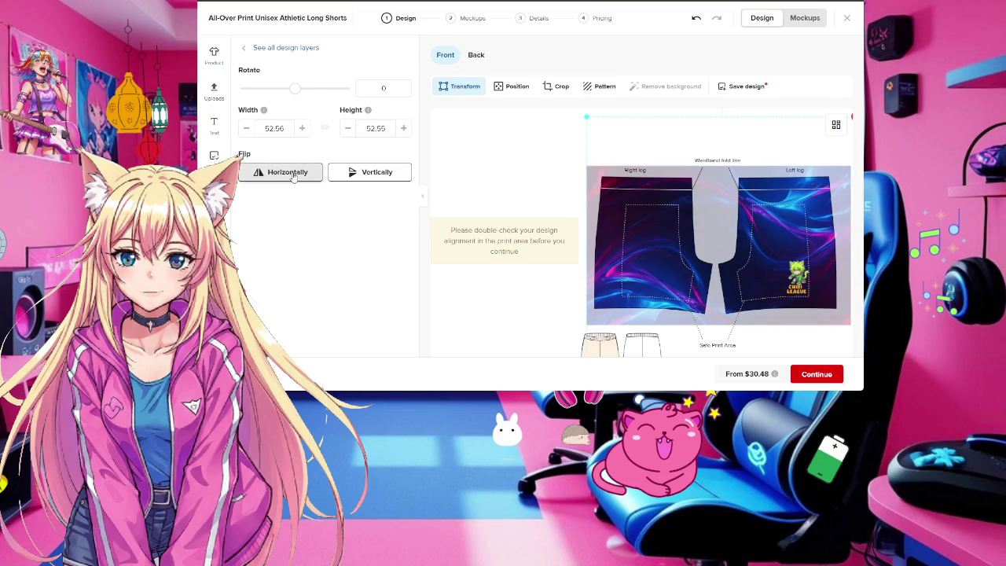
{"action": "left_click", "coordinate": [805, 21]}
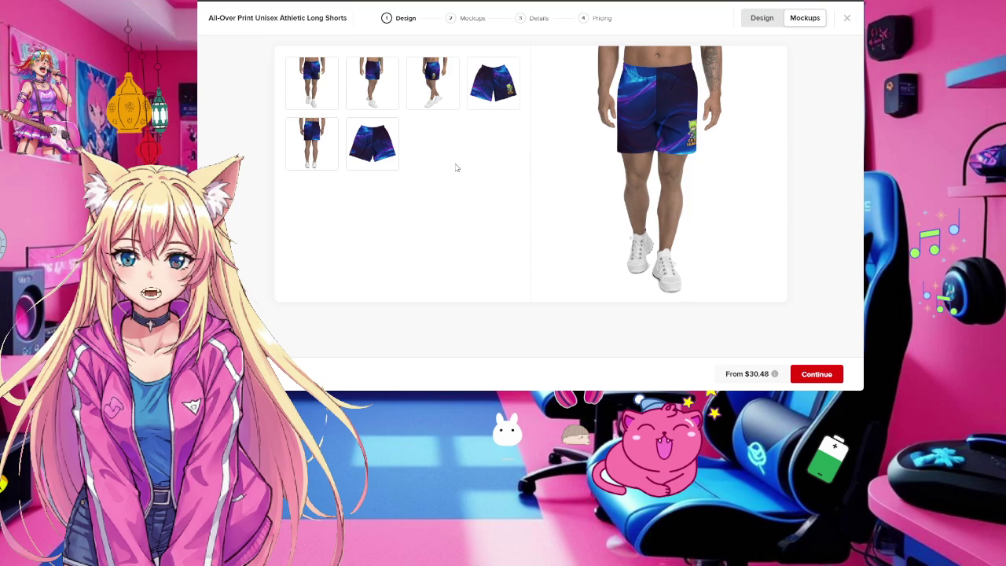
Check the side, flat front, flat back (03) and model back mockups of the shorts
{"action": "left_click", "coordinate": [434, 86]}
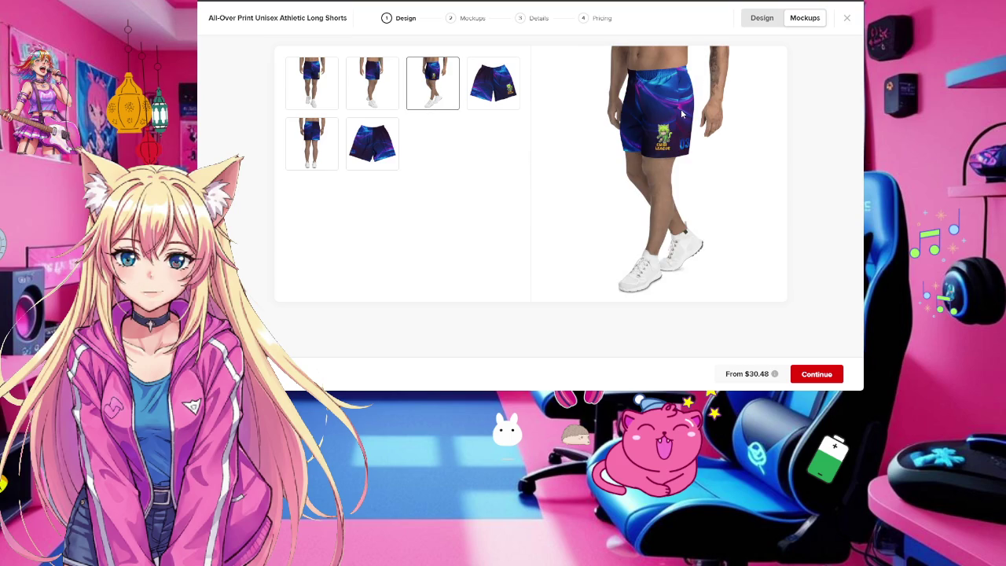
{"action": "left_click", "coordinate": [487, 92]}
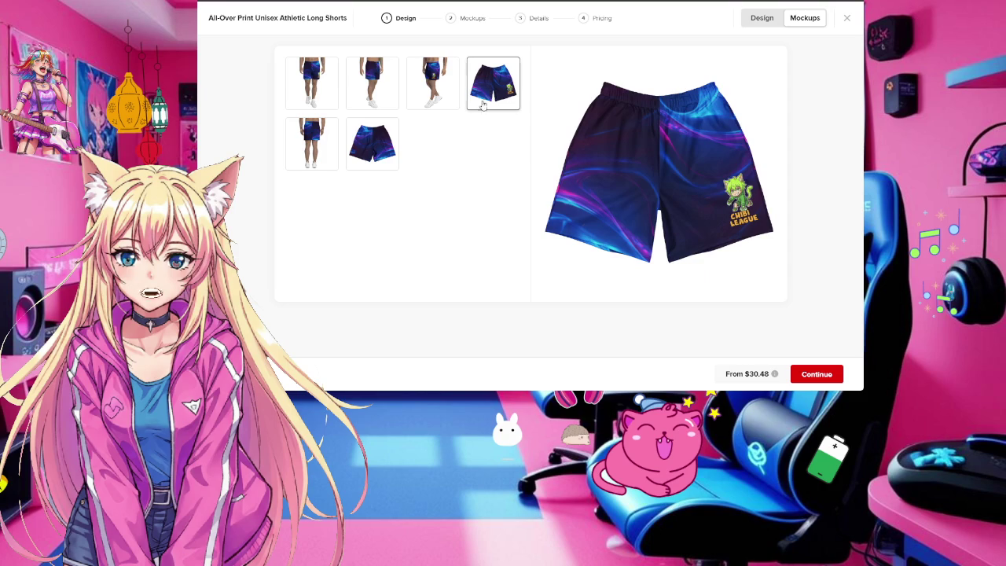
{"action": "left_click", "coordinate": [385, 153]}
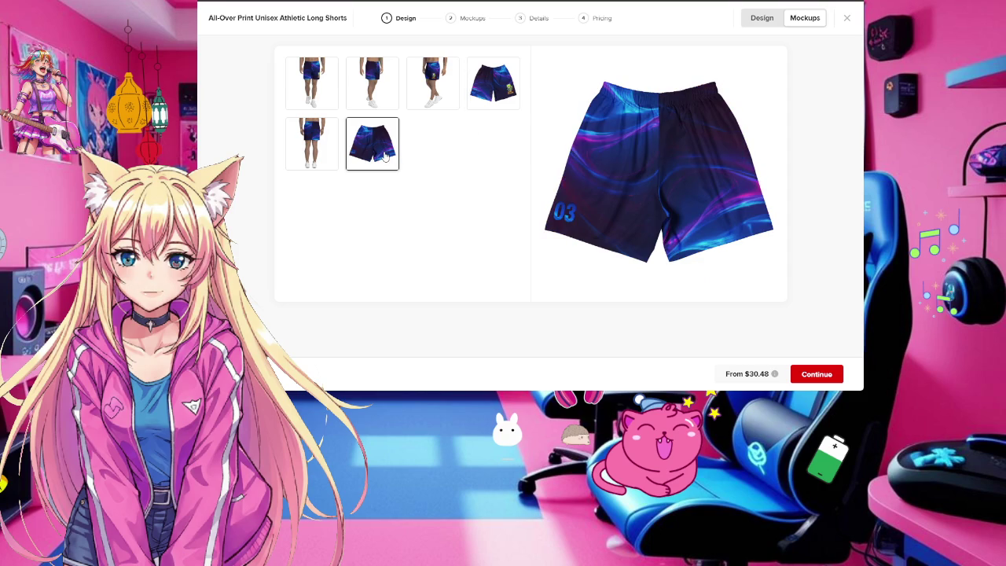
{"action": "left_click", "coordinate": [310, 151]}
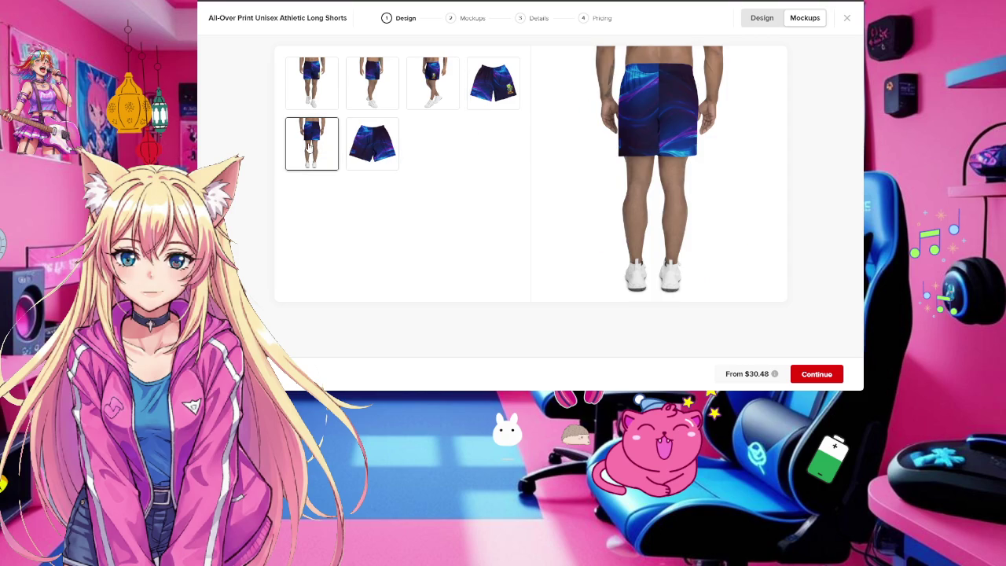